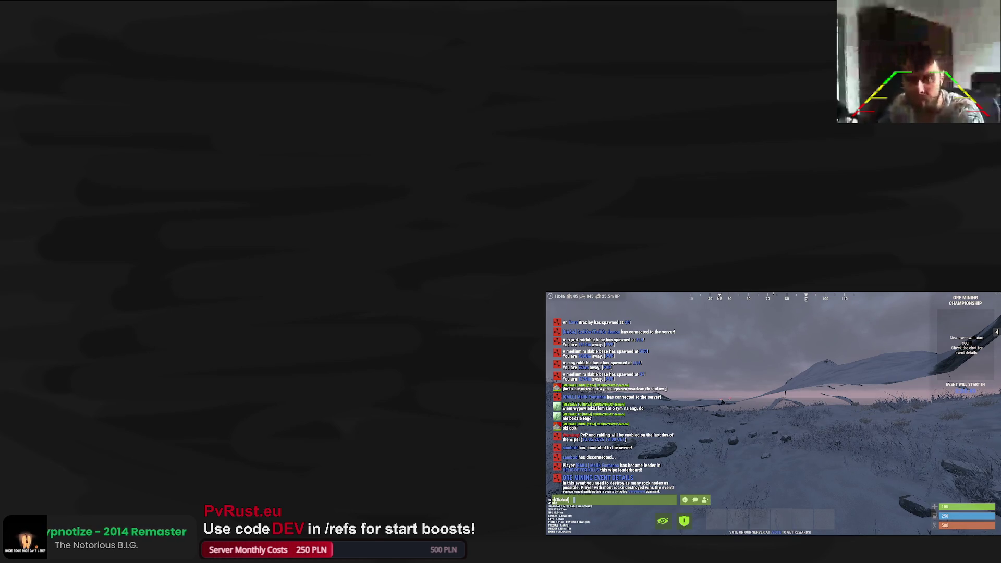
Use the /craft crafting list to give yourself a pair of Red Collecting Gloves.
key("Escape")
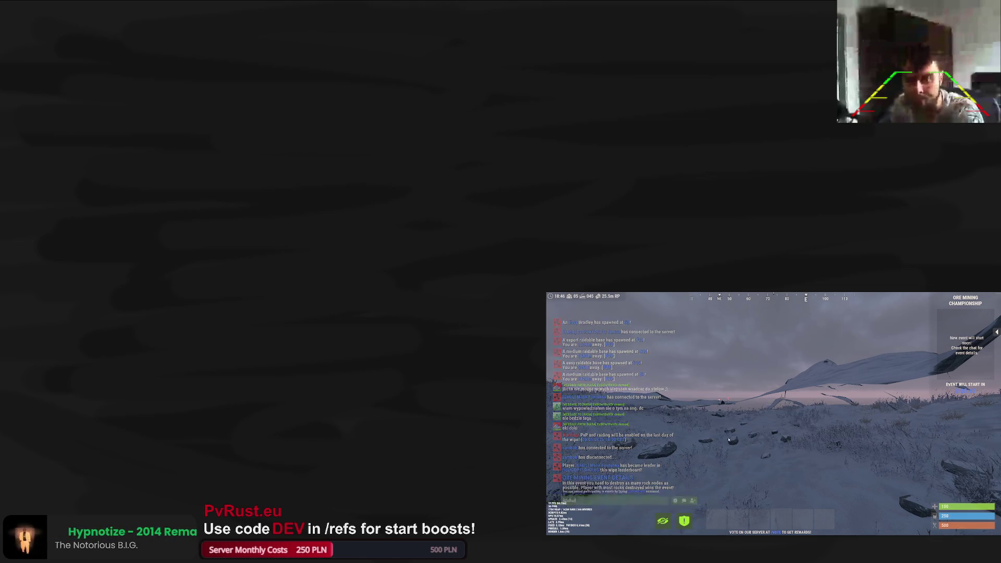
key("Return")
type("/craft")
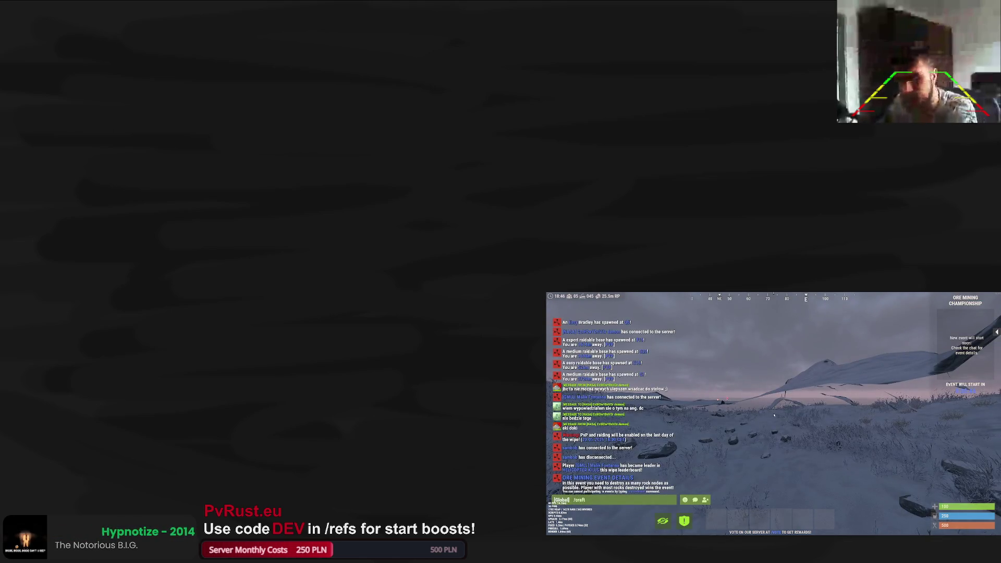
key("Return")
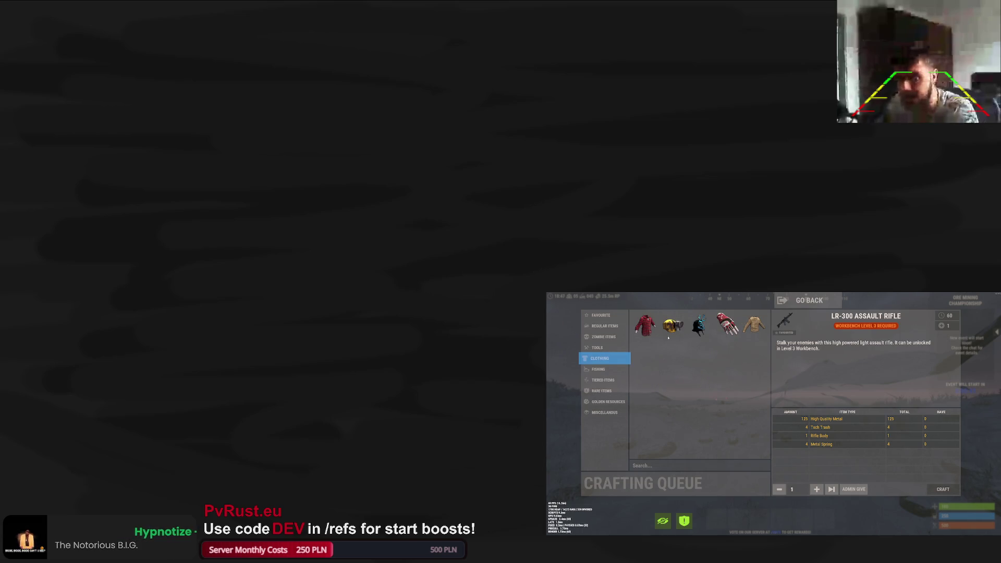
left_click(727, 324)
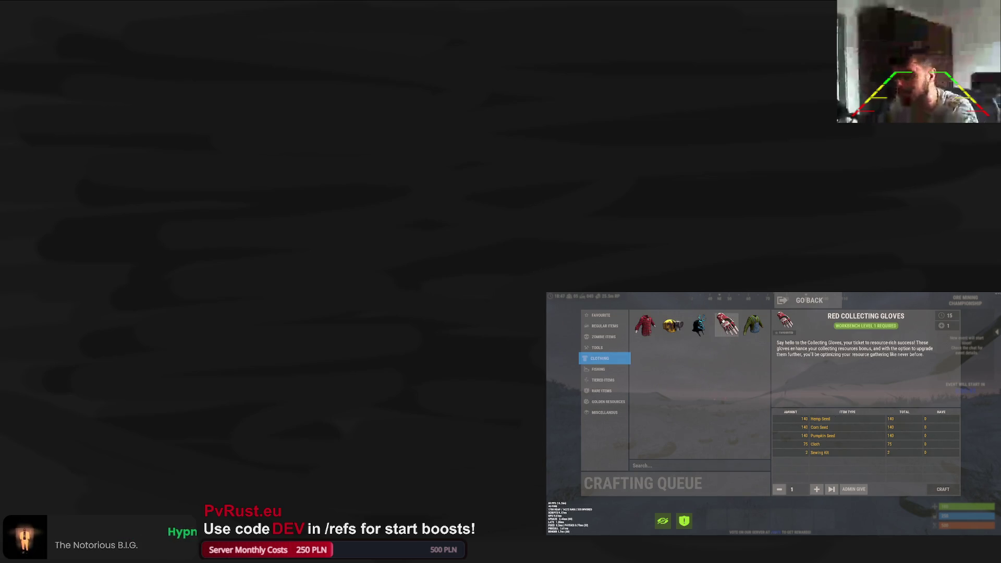
left_click(856, 490)
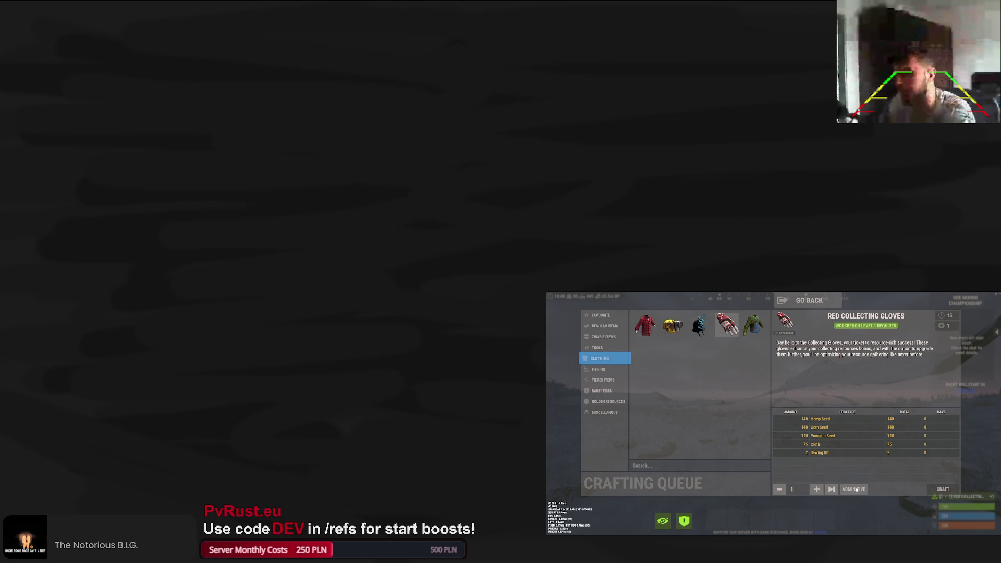
Check the inventory for the red gloves and move them into the upgrade slot.
left_click(833, 307)
key("Tab")
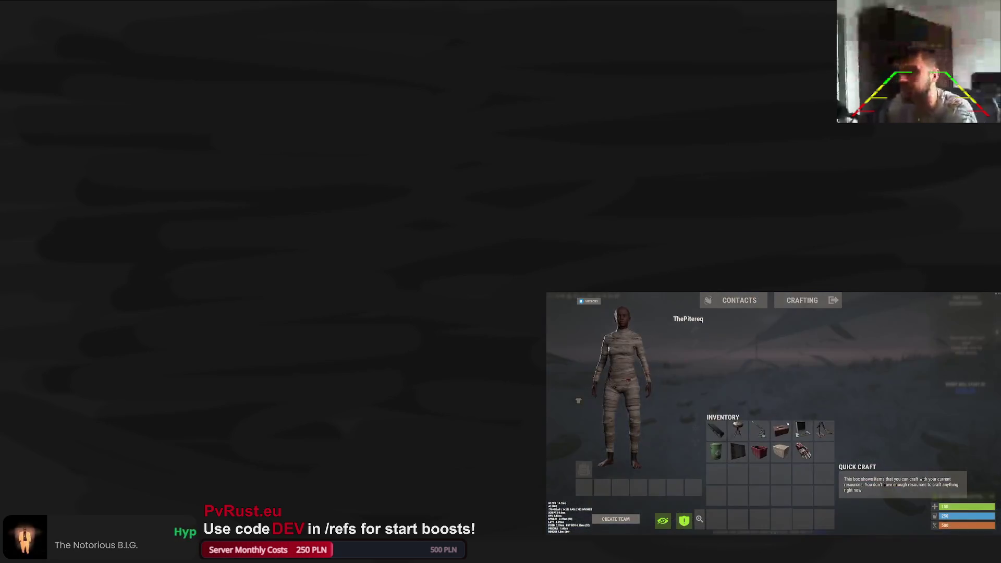
key("Tab")
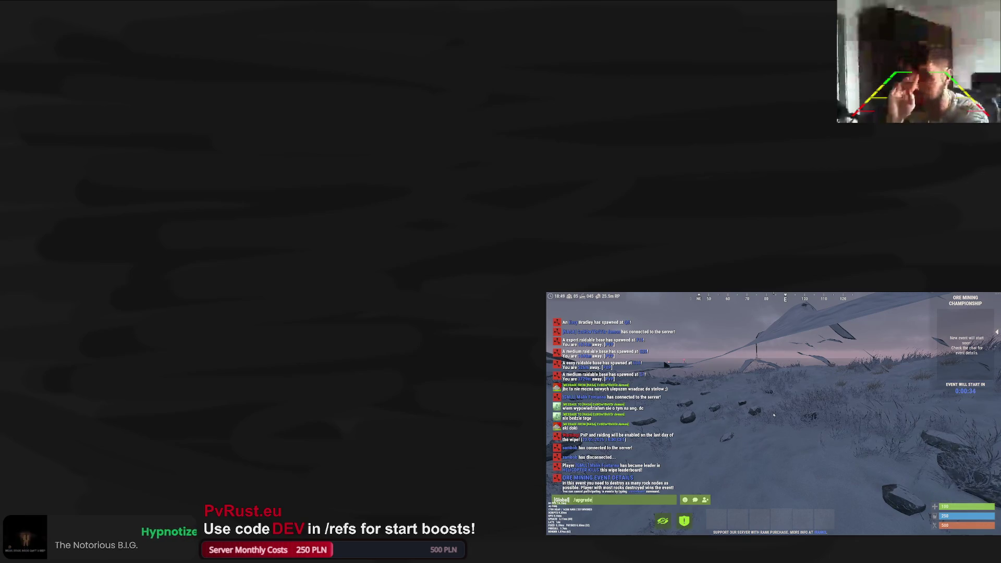
key("Tab")
mouse_move(802, 450)
left_mouse_down()
mouse_move(903, 489)
mouse_move(803, 450)
left_mouse_up()
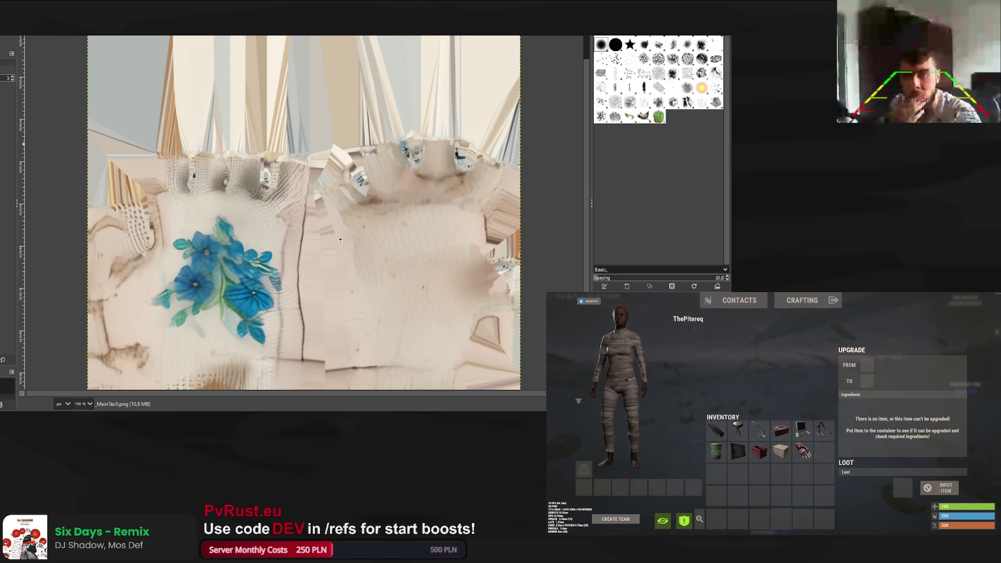
Repeat the hue shift on MainTex0.png until the blue flower turns red.
key("ctrl+f")
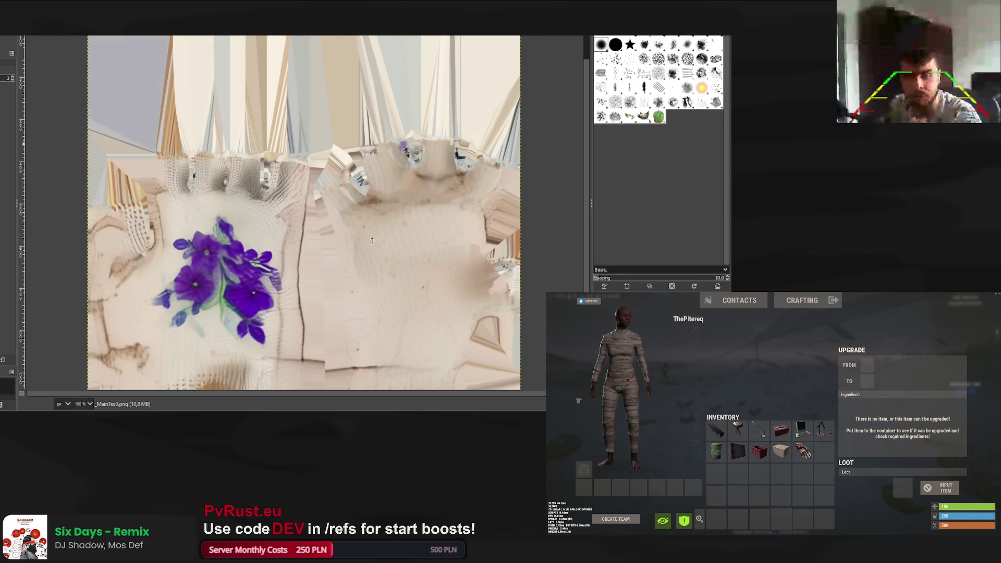
key("ctrl+f")
key("ctrl+f")
key("ctrl+f")
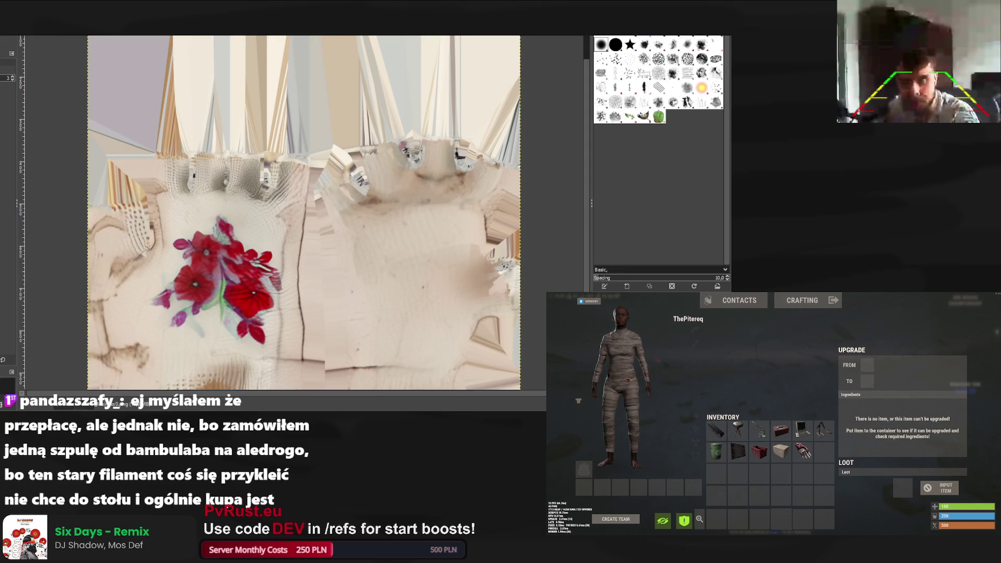
Export the red-flower texture over MainTex0.png in collector_1, then move to the icon image.
key("Tab")
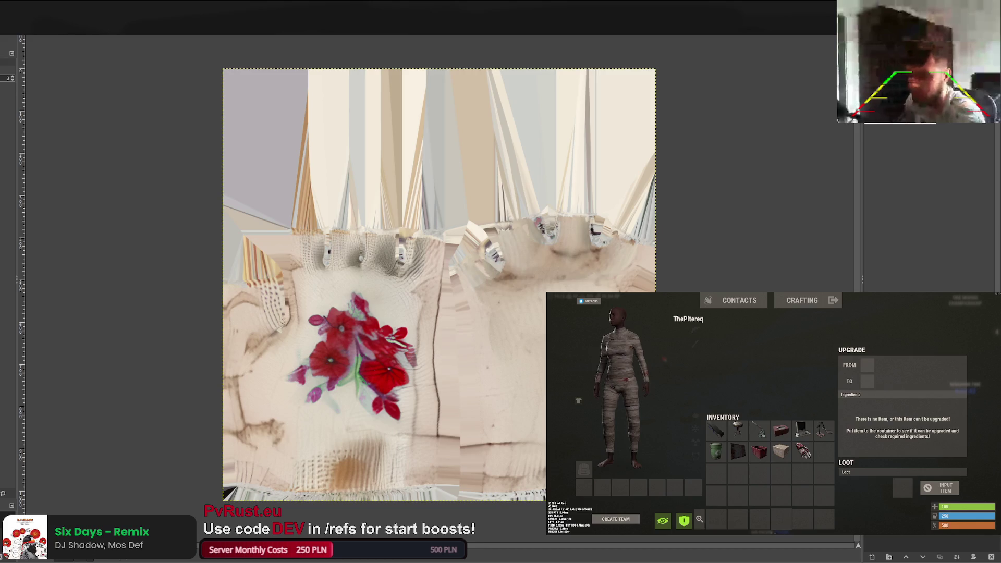
key("ctrl+e")
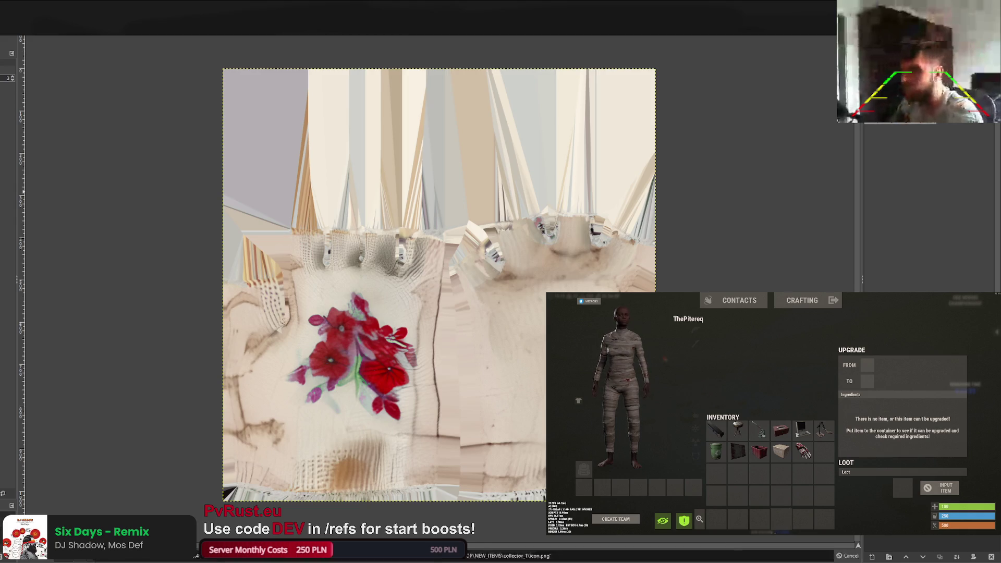
key("ctrl+w")
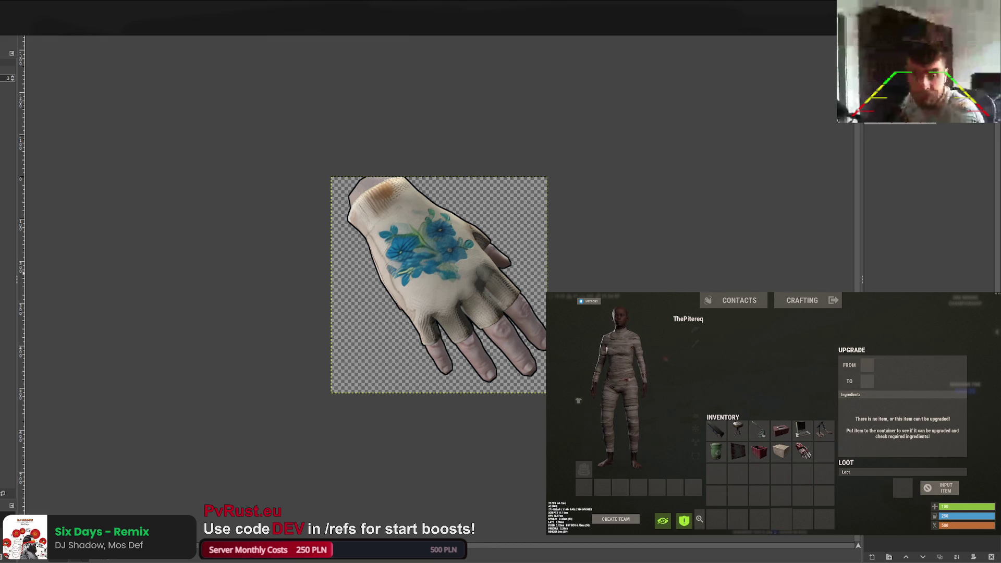
Make the icon's flower tattoo a light pinkish red and export it as icon.png.
key("ctrl+z")
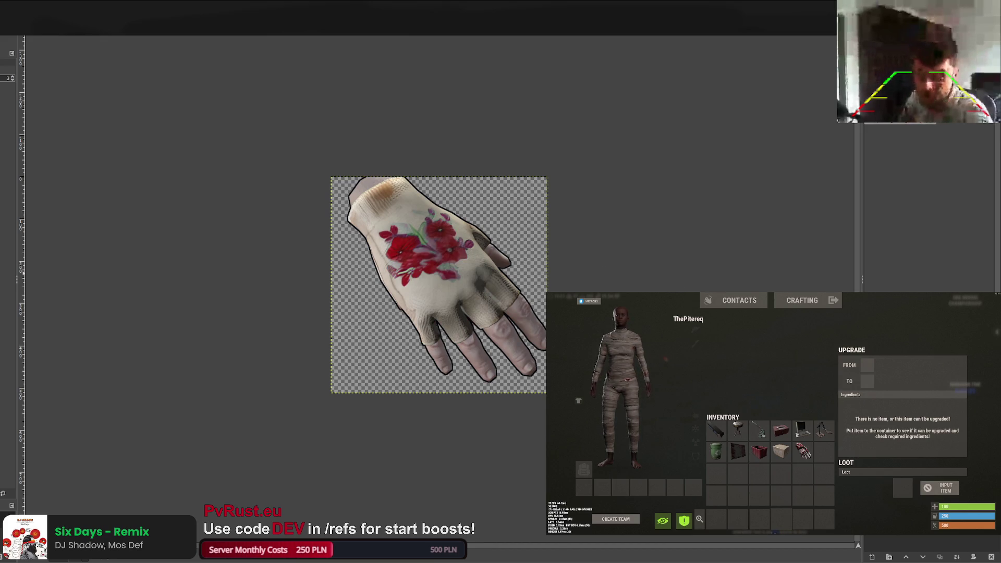
key("ctrl+z")
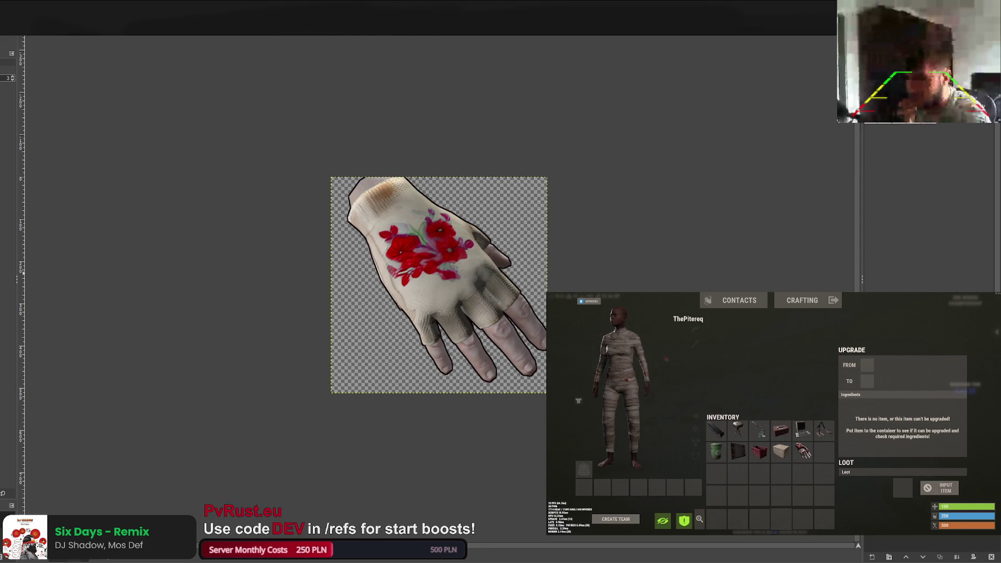
key("ctrl+y")
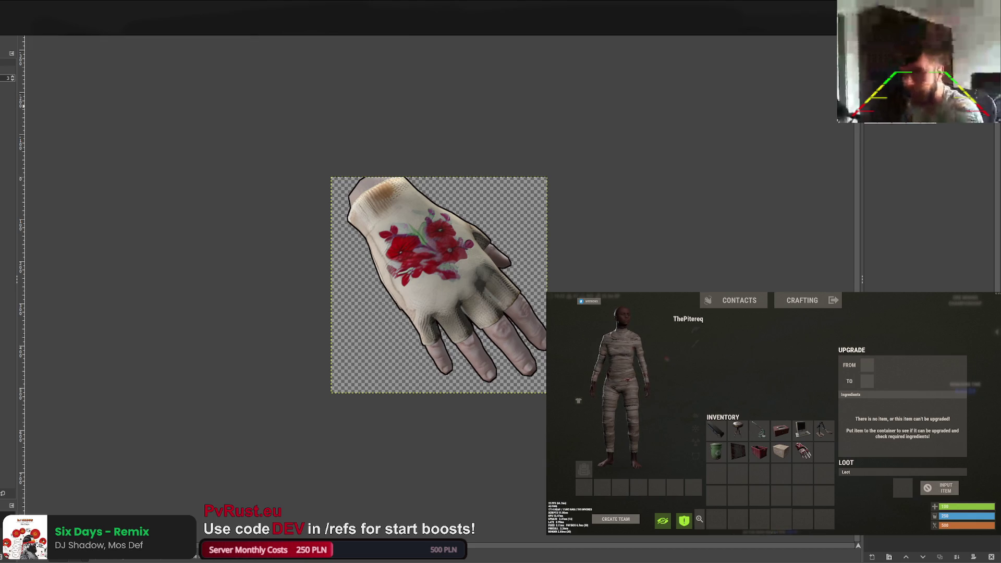
key("ctrl+e")
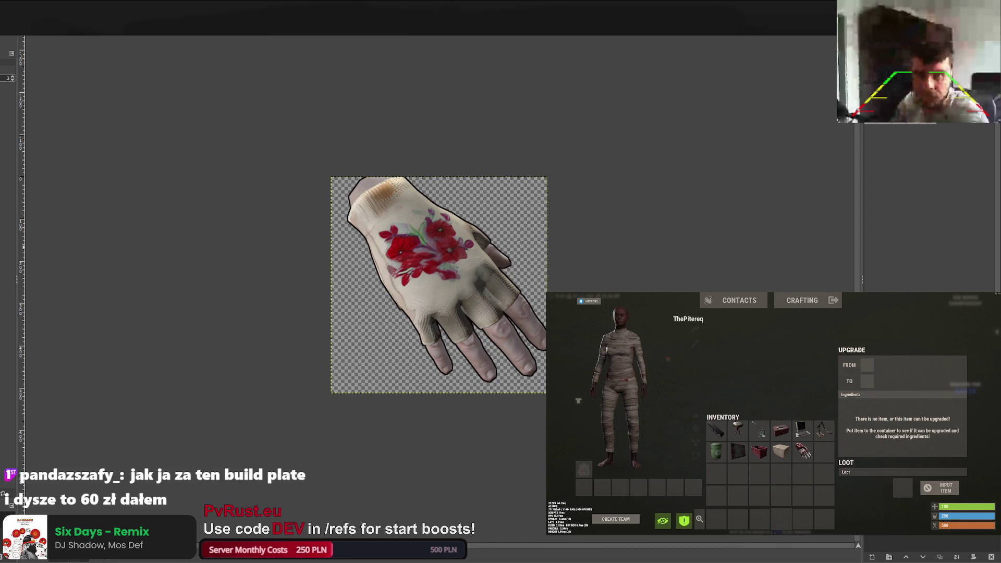
key("ctrl+Tab")
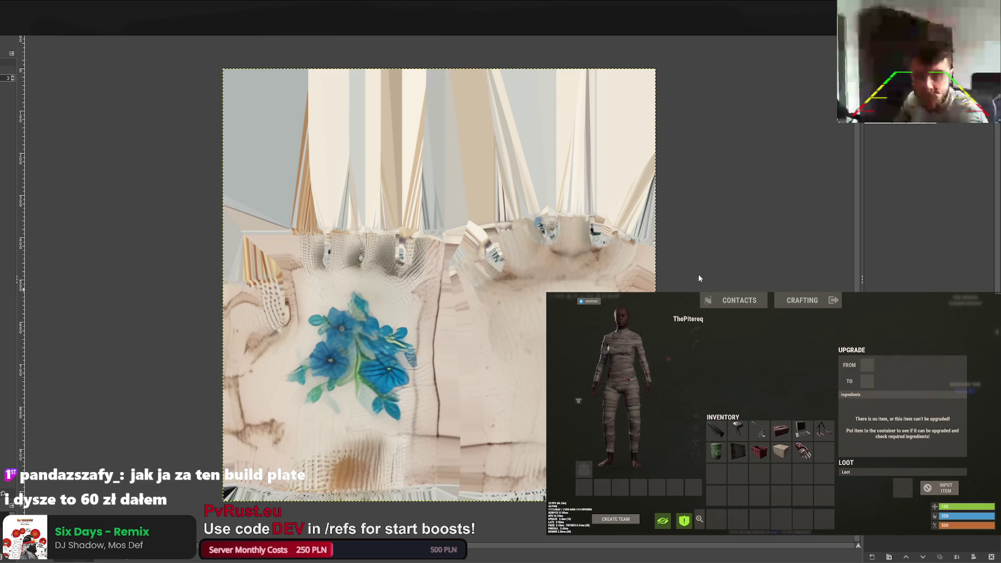
Export an orange-flowered icon.png to collector_2 and test the gloves upgrade in Rust.
key("ctrl+z")
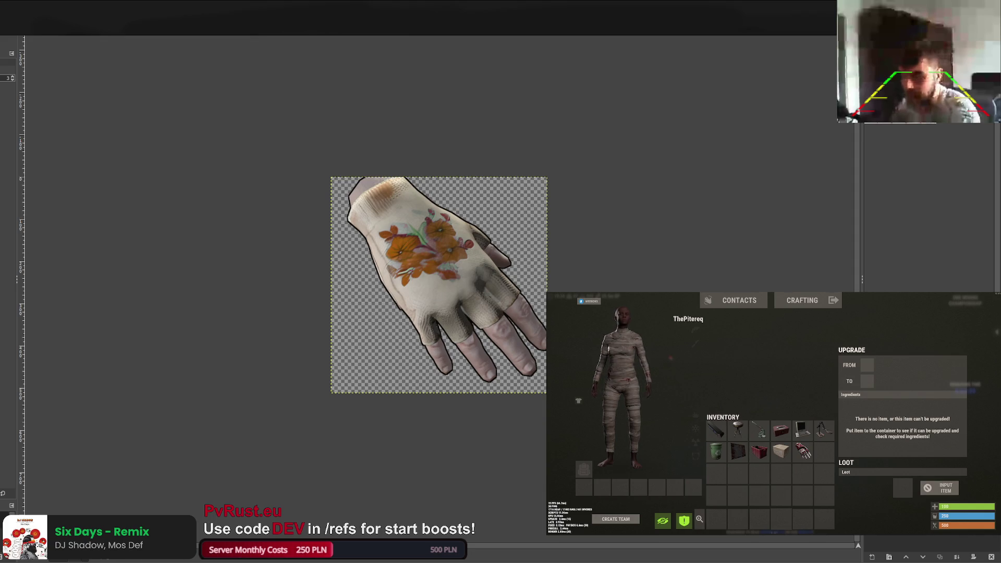
key("ctrl+e")
mouse_move(803, 451)
left_mouse_down()
mouse_move(903, 487)
mouse_move(802, 472)
left_mouse_up()
left_click(939, 489)
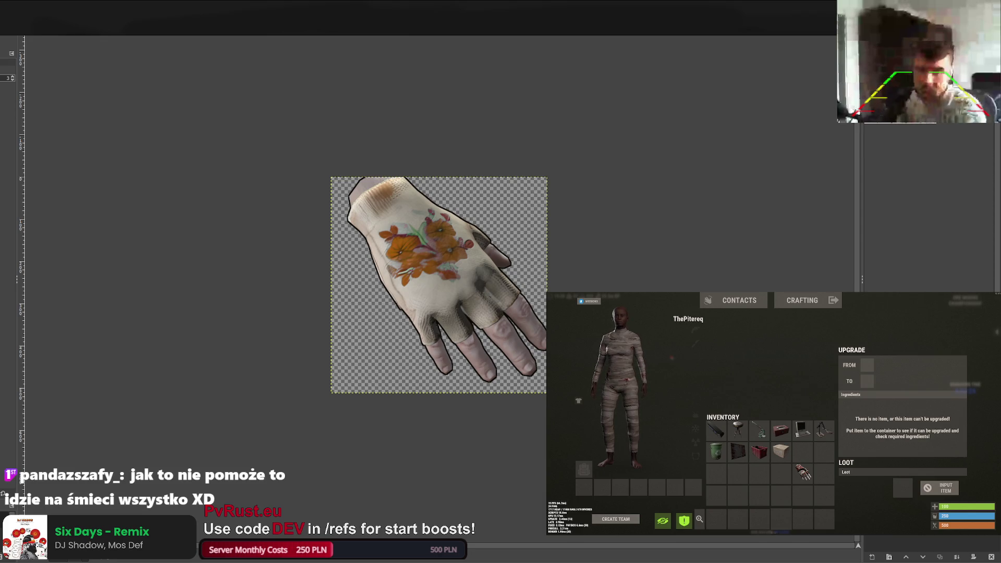
mouse_move(803, 472)
left_mouse_down()
mouse_move(903, 487)
mouse_move(803, 472)
left_mouse_up()
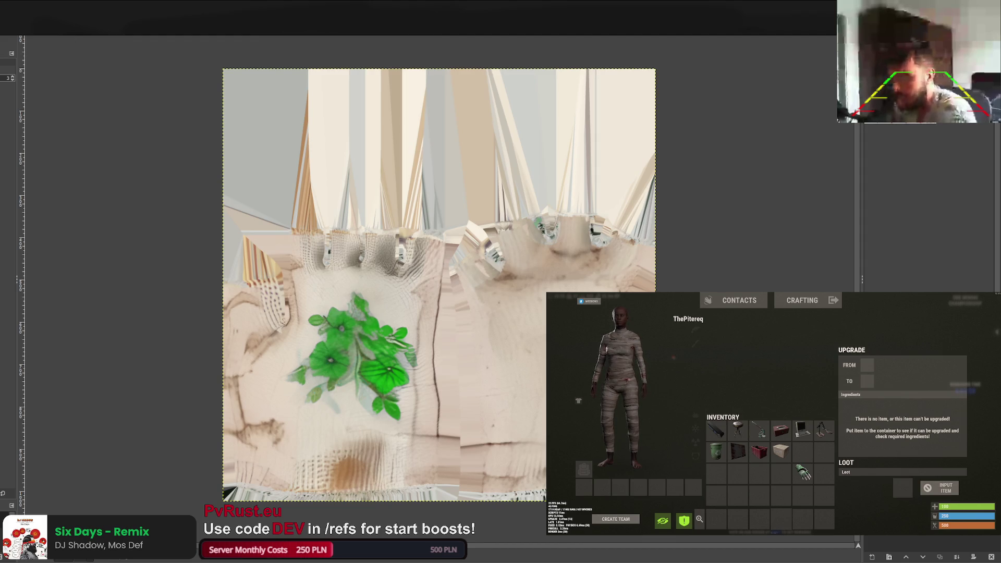
Export the green _MainTex0.png and icon.png to collector_3, then upgrade the gloves twice in Rust.
key("ctrl+e")
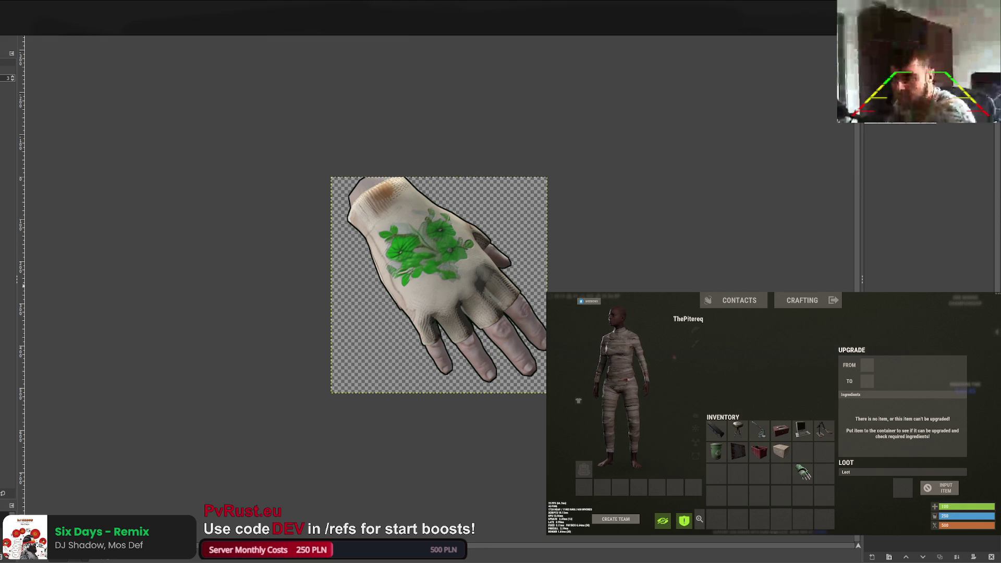
key("ctrl+e")
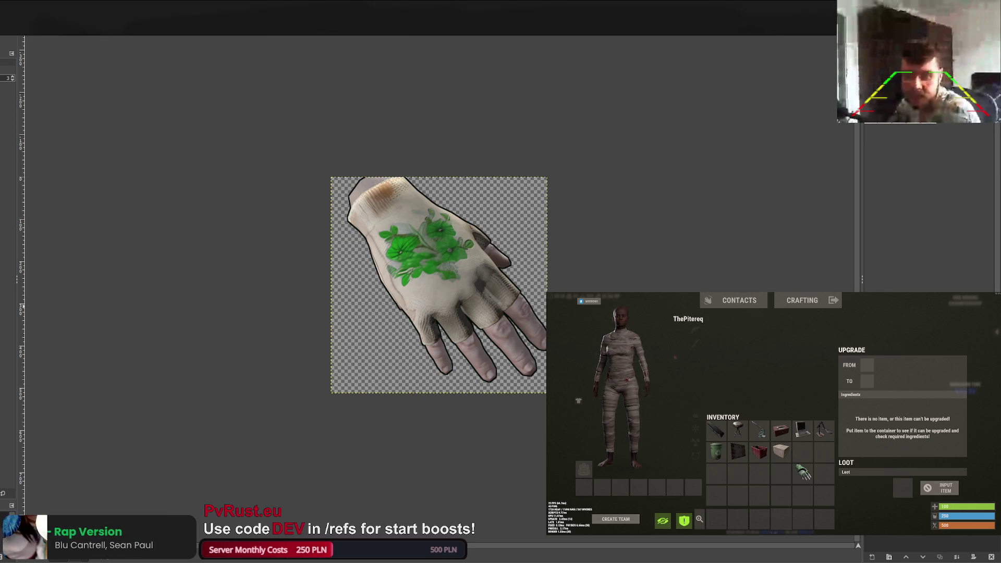
left_click_drag(803, 471, 902, 487)
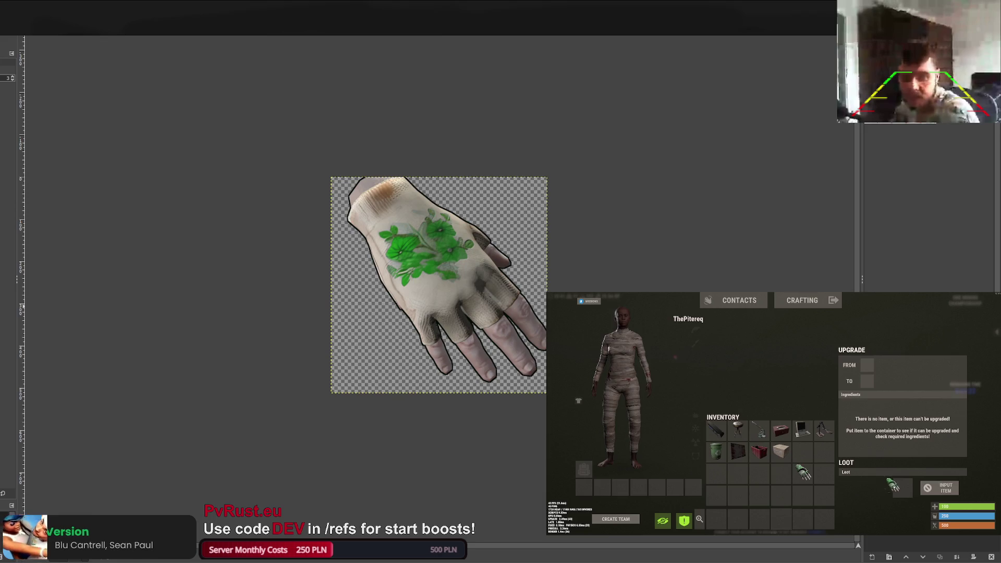
left_click(941, 490)
left_click(941, 490)
left_click_drag(902, 487, 803, 471)
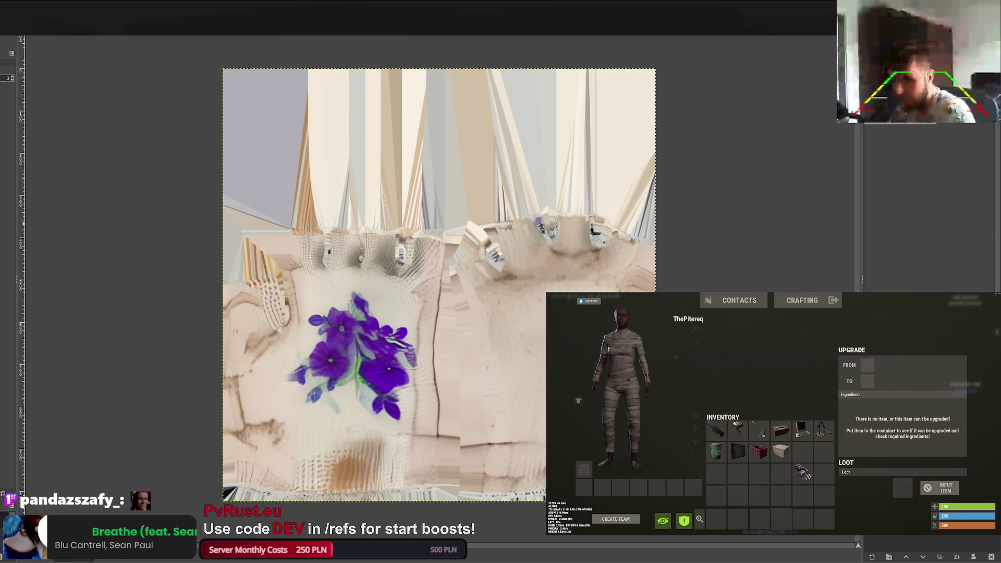
Export the purple texture to collector_5, turn the icon's flowers purple and export icon.png.
key("ctrl+e")
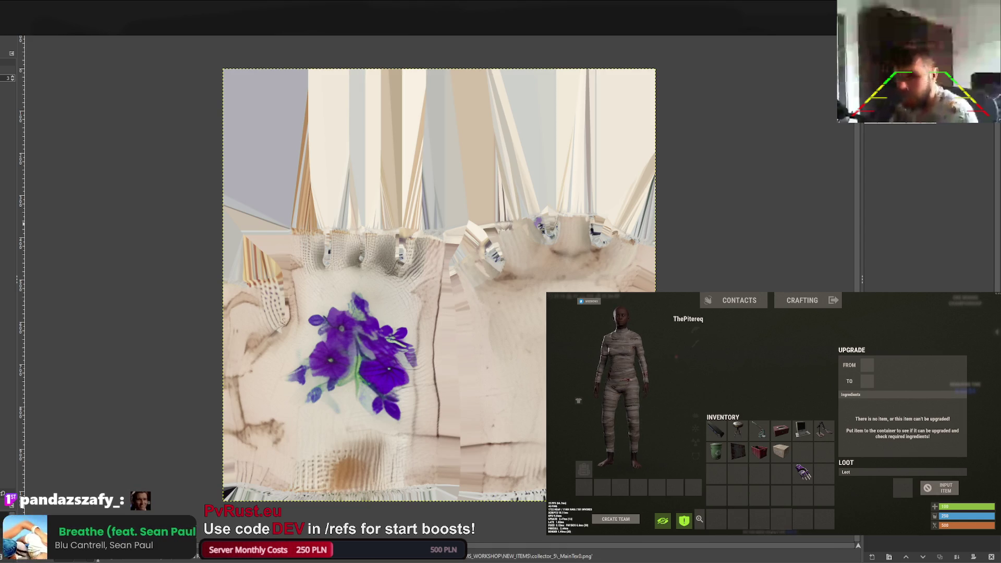
key("ctrl+z")
key("ctrl+Tab")
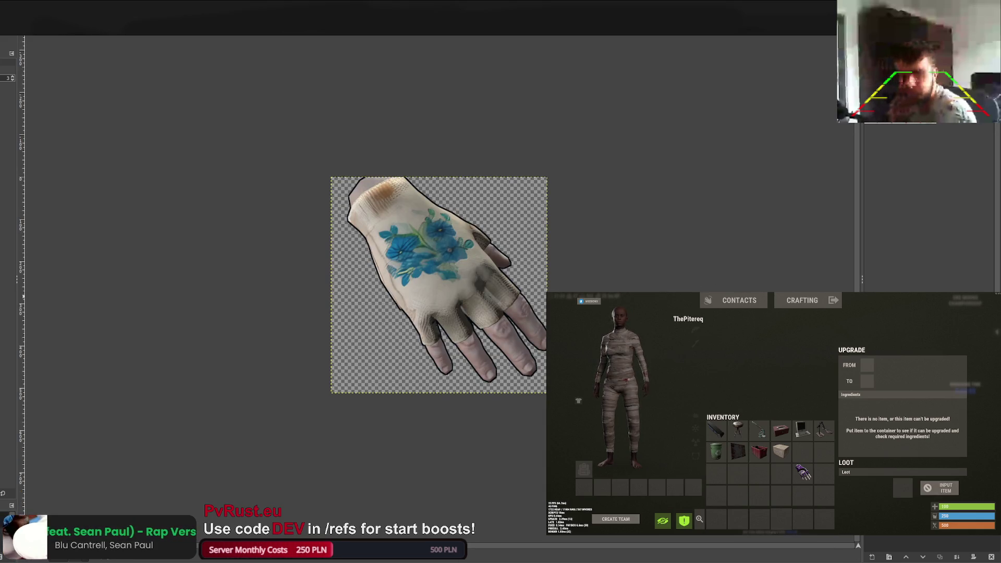
key("ctrl+z")
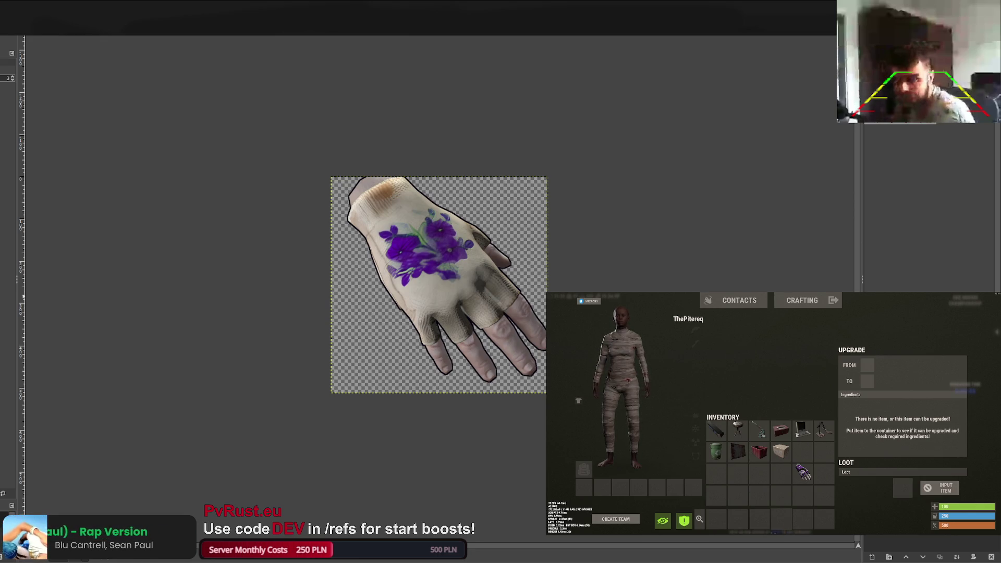
key("ctrl+e")
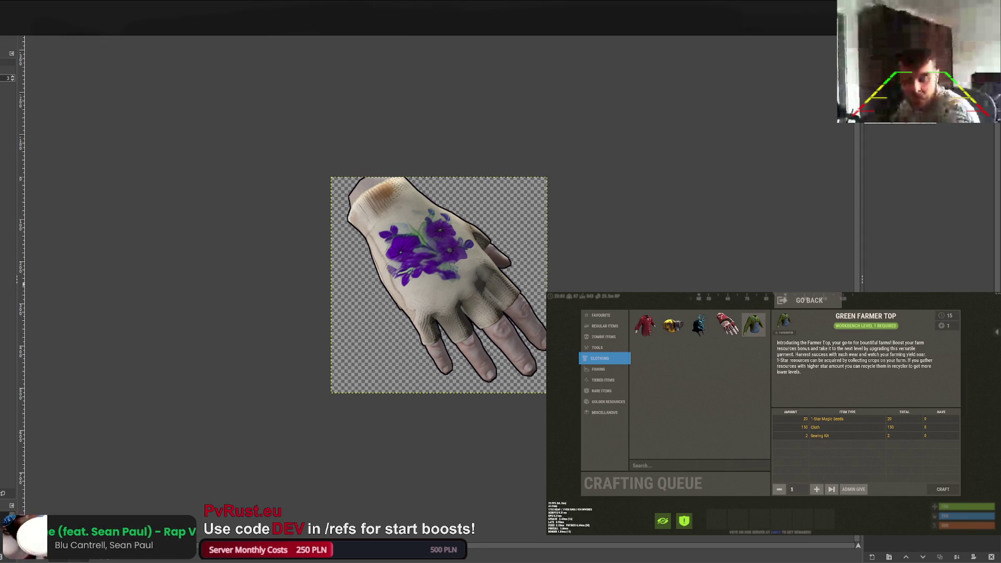
Switch to the brown farmer shirt _MainTex0.png image.
key("ctrl+Page_Down")
key("ctrl+Page_Down")
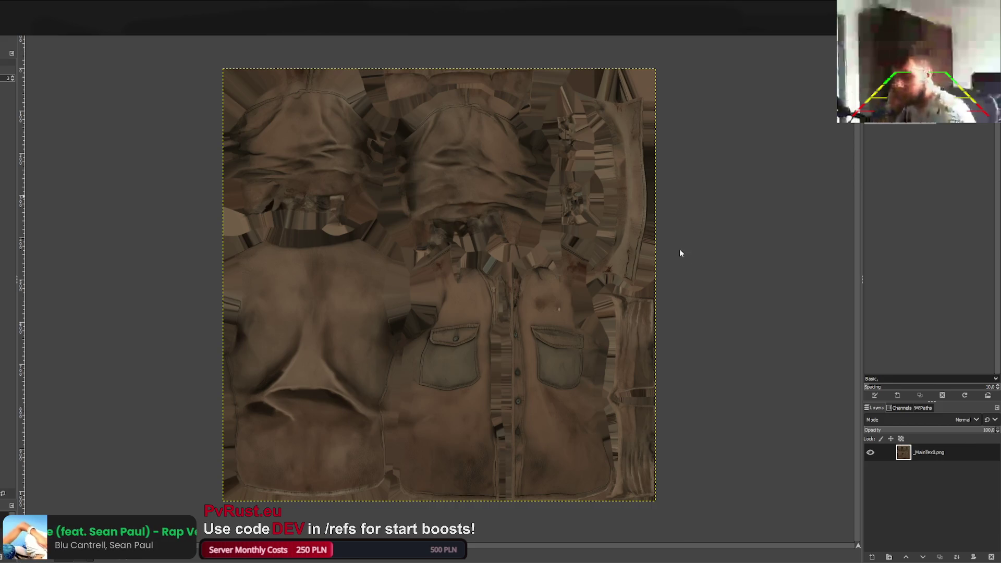
Recolour the brown shirt texture olive green after undoing a first green attempt.
key("ctrl+f")
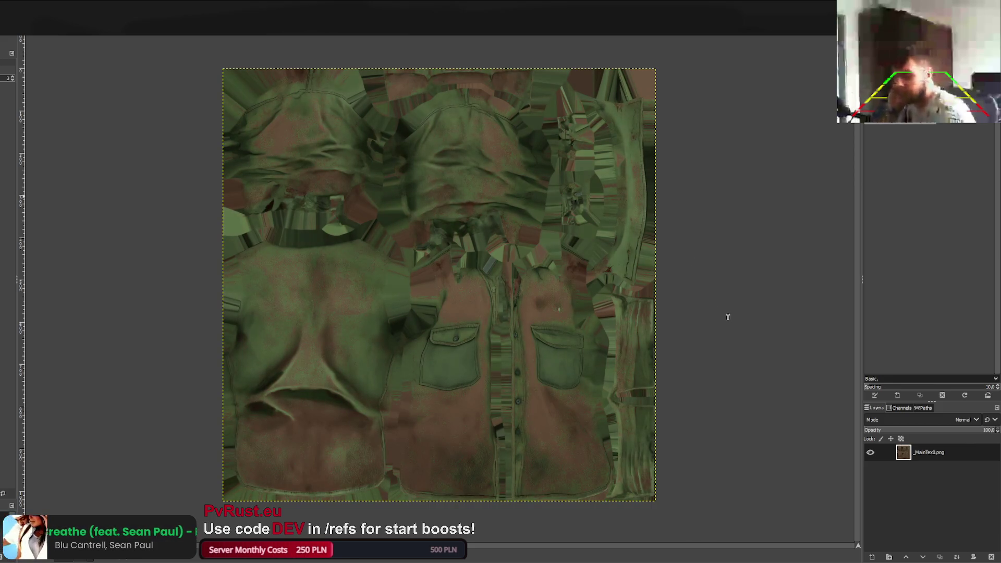
key("ctrl+z")
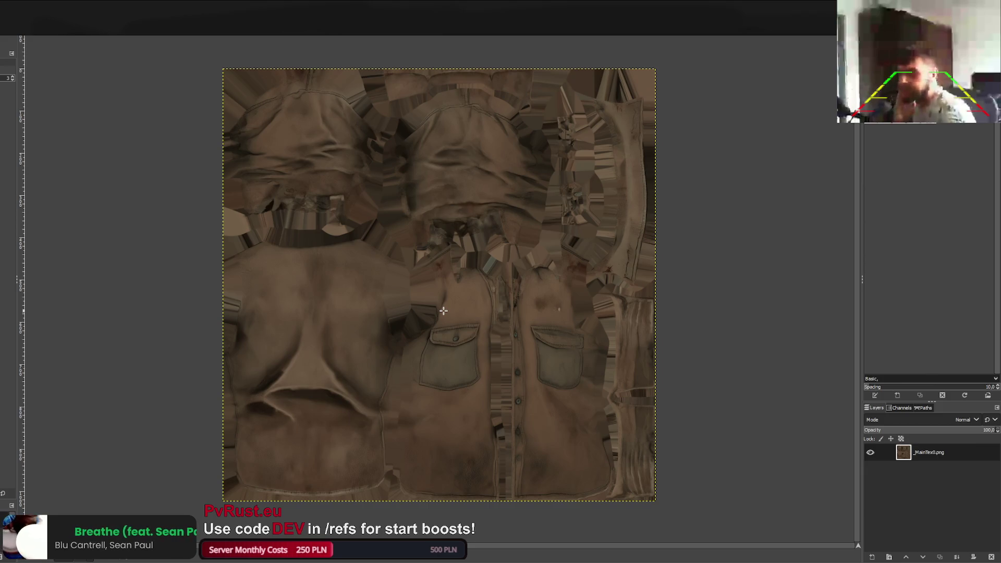
key("ctrl+f")
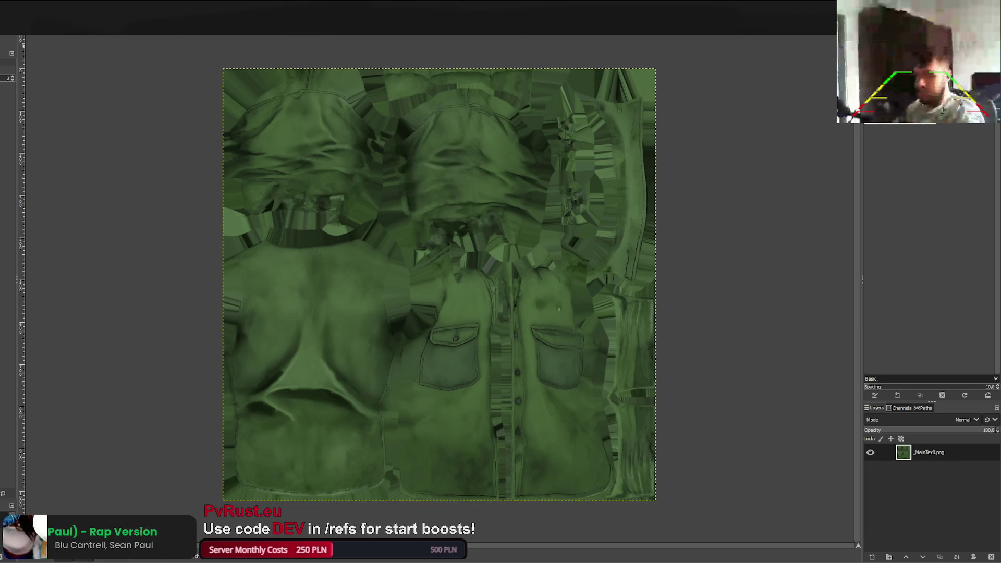
Export the olive _MainTex0.png to farmer_1 and recolour the shirt icon green.
key("ctrl+e")
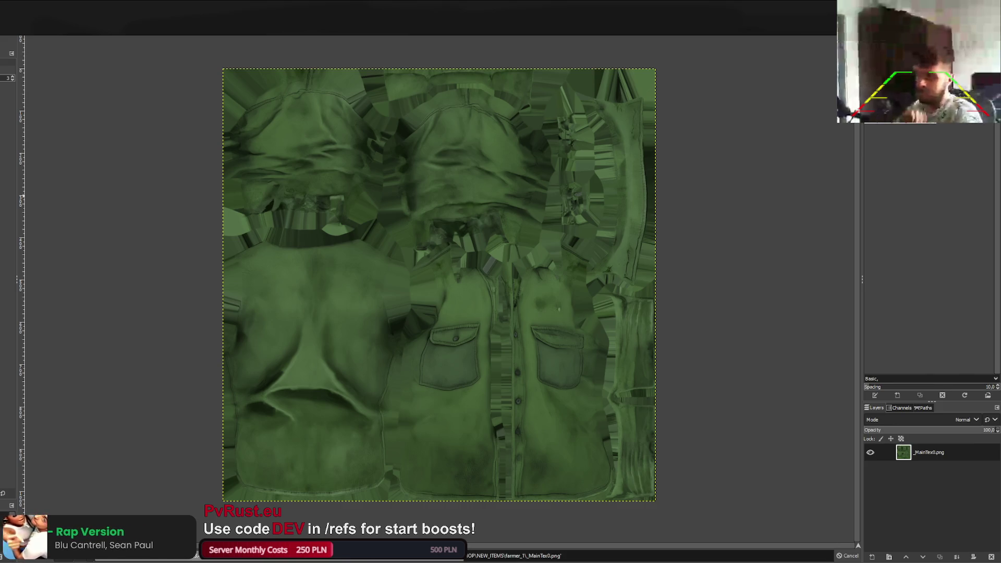
key("ctrl+Page_Down")
key("ctrl+Page_Down")
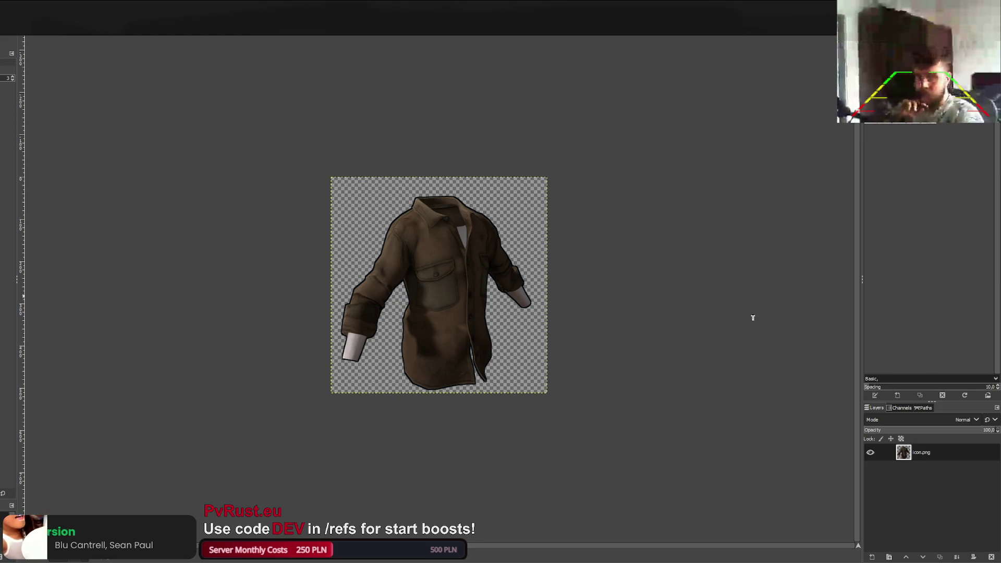
key("ctrl+f")
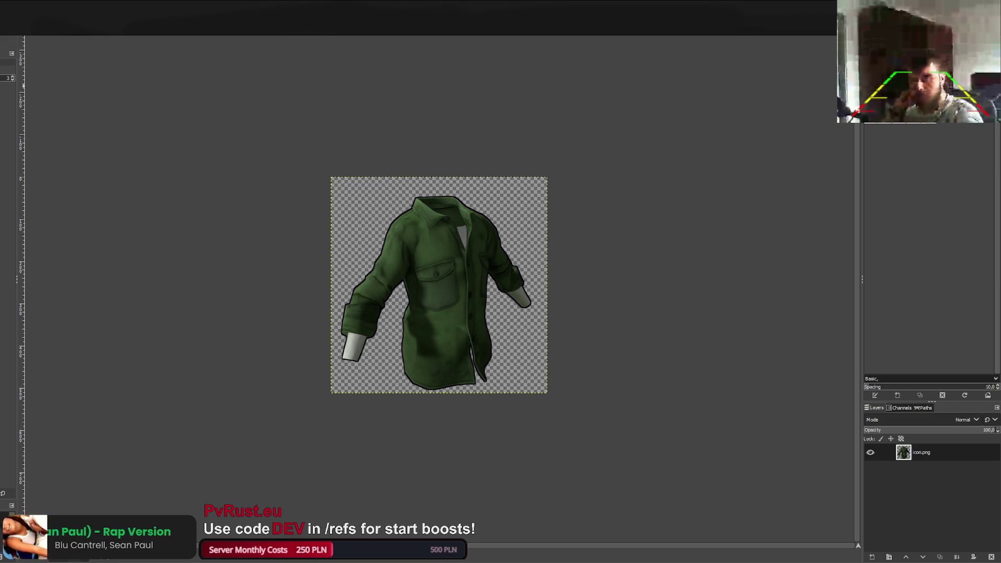
Save the green shirt icon.png to farmer_1, then run /de in Rust chat to show upgrades.
key("ctrl+e")
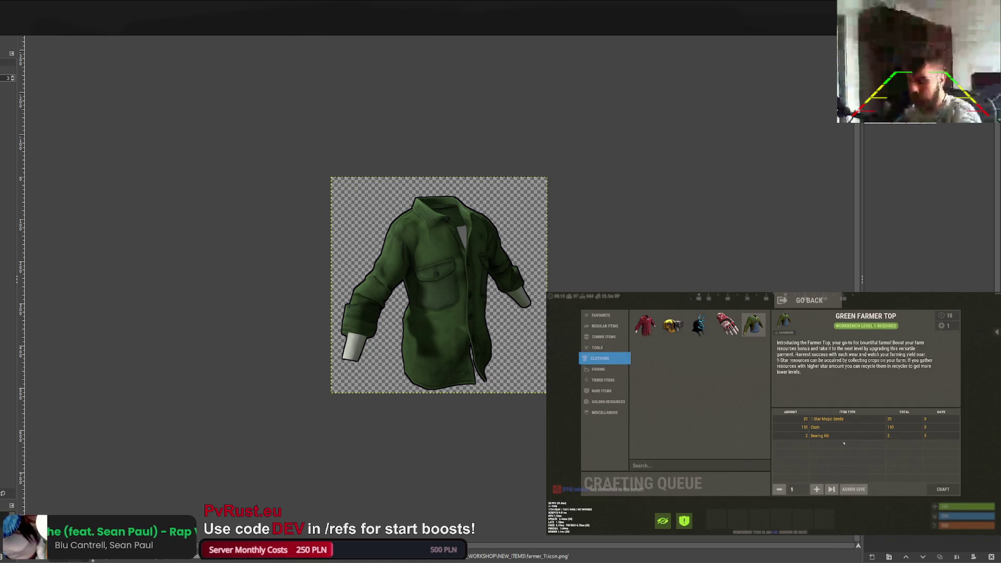
left_click(809, 301)
key("Tab")
key("Return")
type("/upgra")
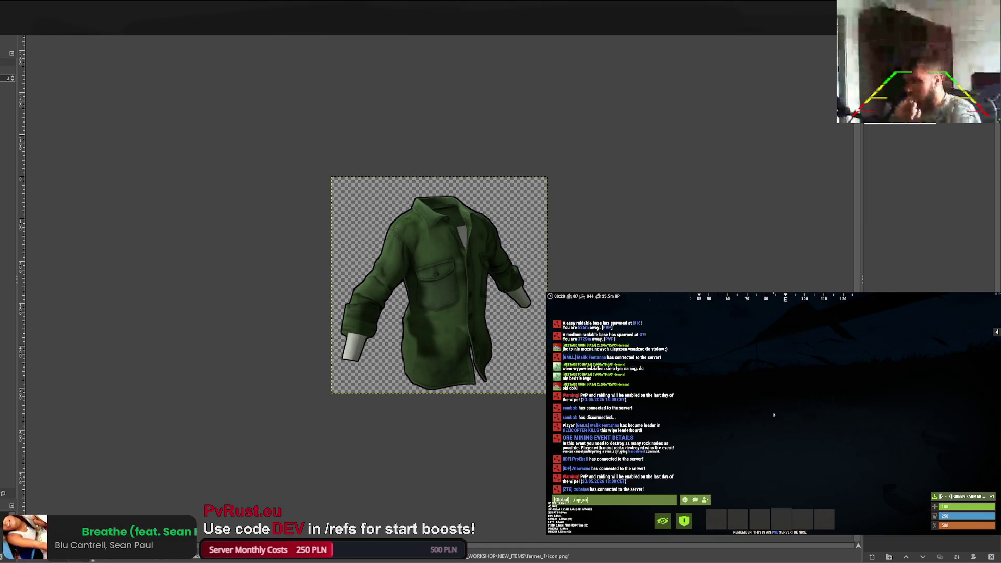
type("de")
key("Return")
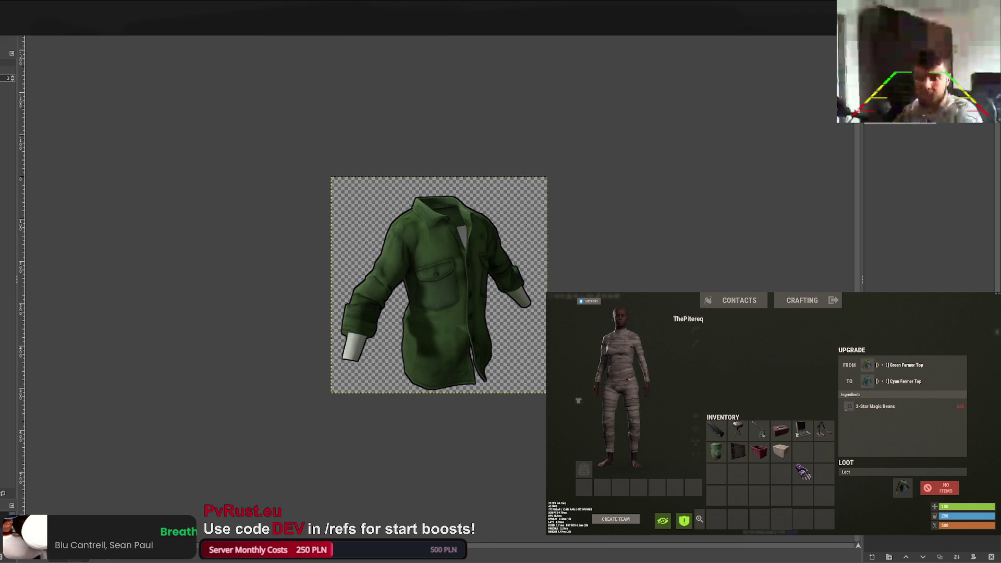
Tint the brown shirt texture cyan-green and export it as farmer_2\_MainTex0.png.
key("ctrl+Page_Down")
key("ctrl+Page_Down")
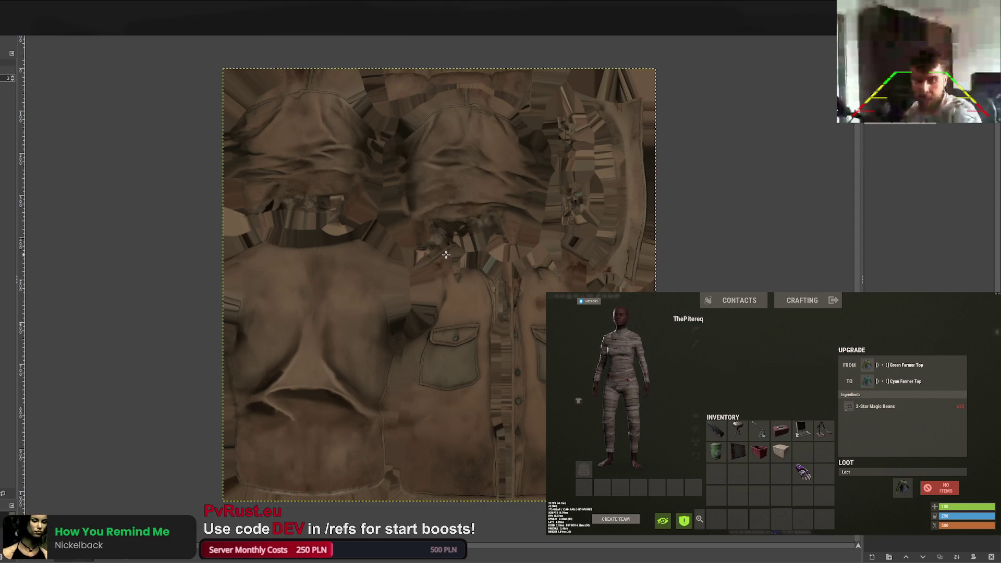
key("ctrl+Page_Down")
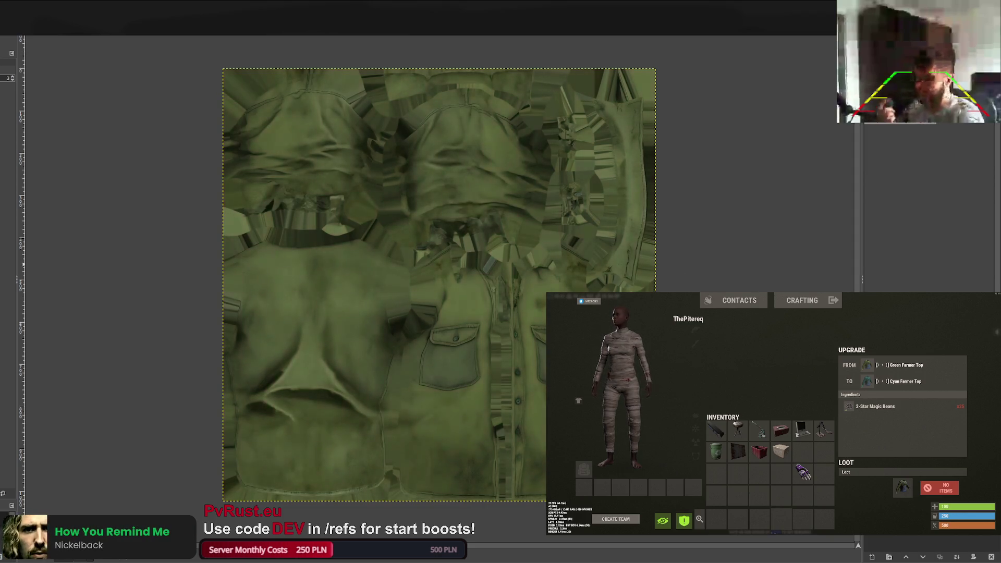
key("ctrl+Page_Down")
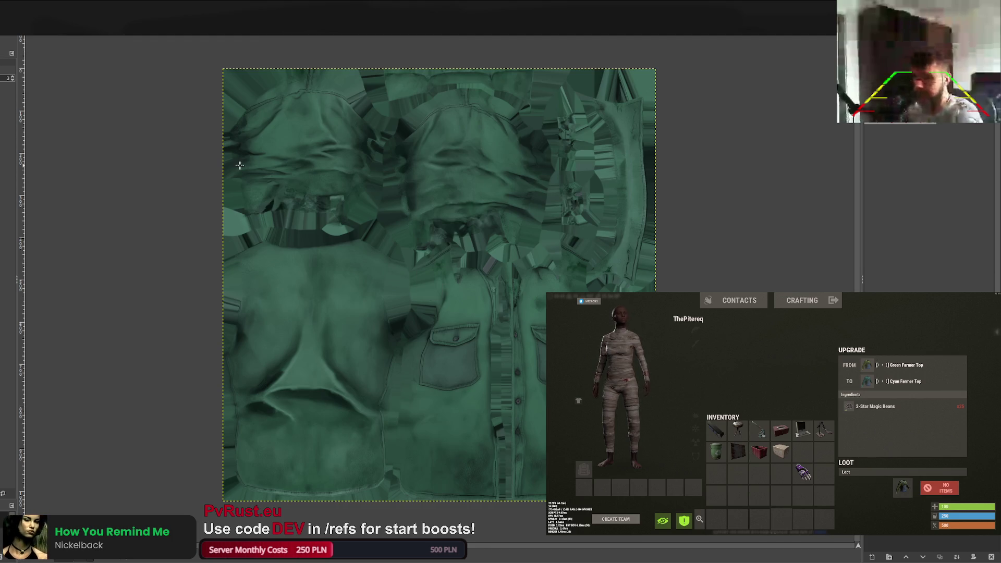
key("ctrl+e")
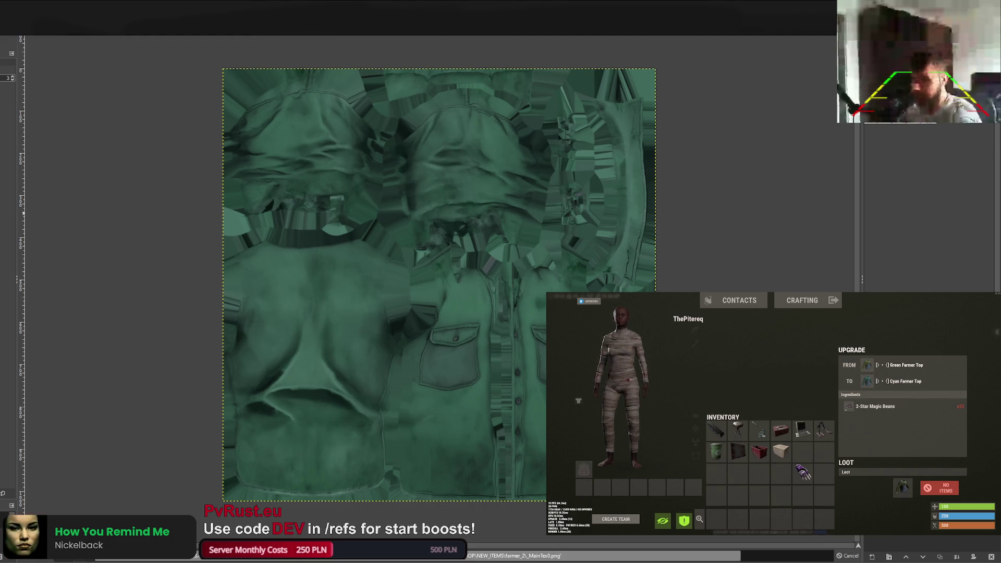
key("ctrl+Tab")
key("ctrl+Tab")
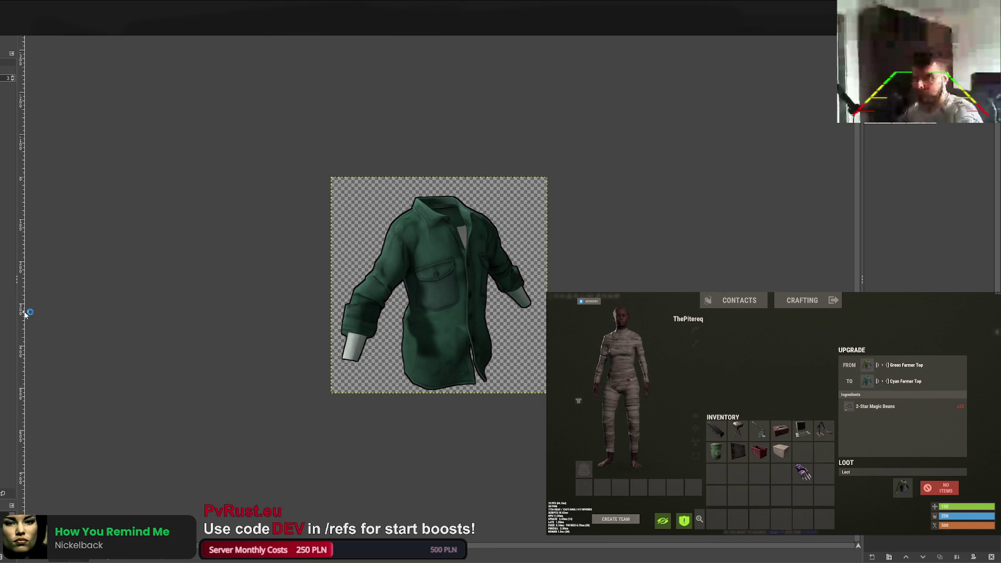
Upgrade the Farmer Top from Green to Cyan to Purple, then bring up the next brown shirt texture.
left_click(938, 489)
left_click(938, 489)
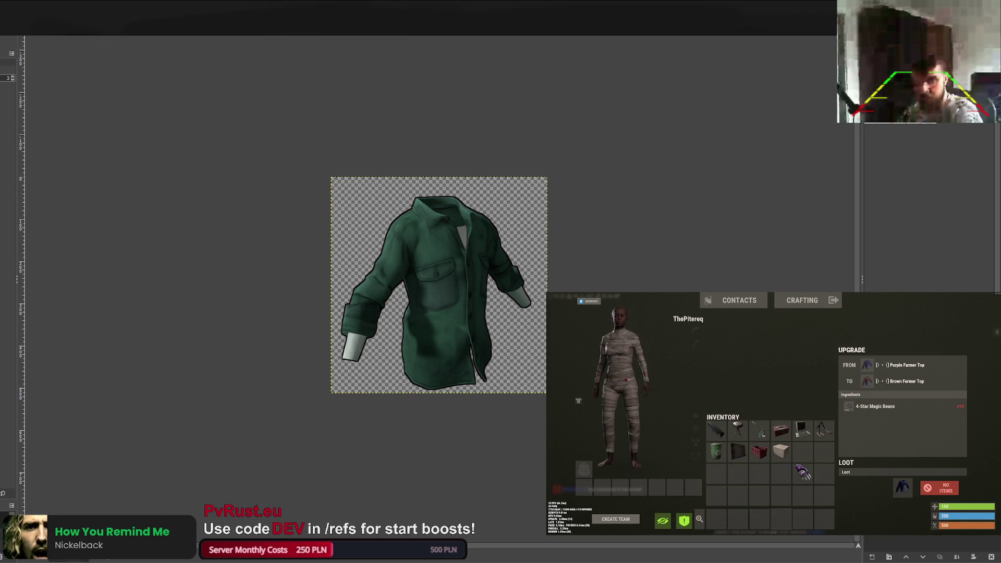
key("ctrl+Page_Down")
key("ctrl+Page_Down")
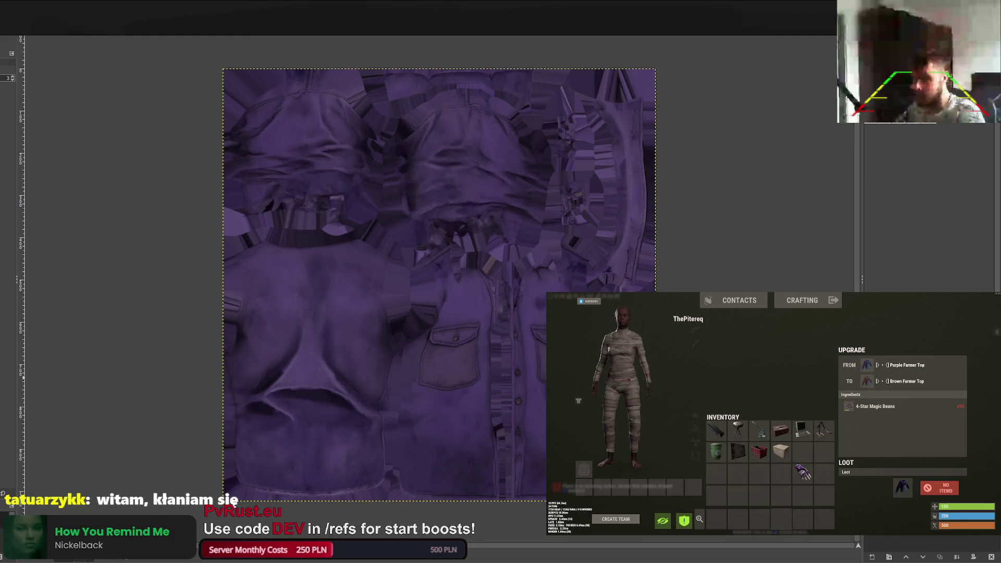
Tint the brown shirt icon purple, then return to the purple shirt texture.
key("ctrl+Tab")
key("ctrl+Tab")
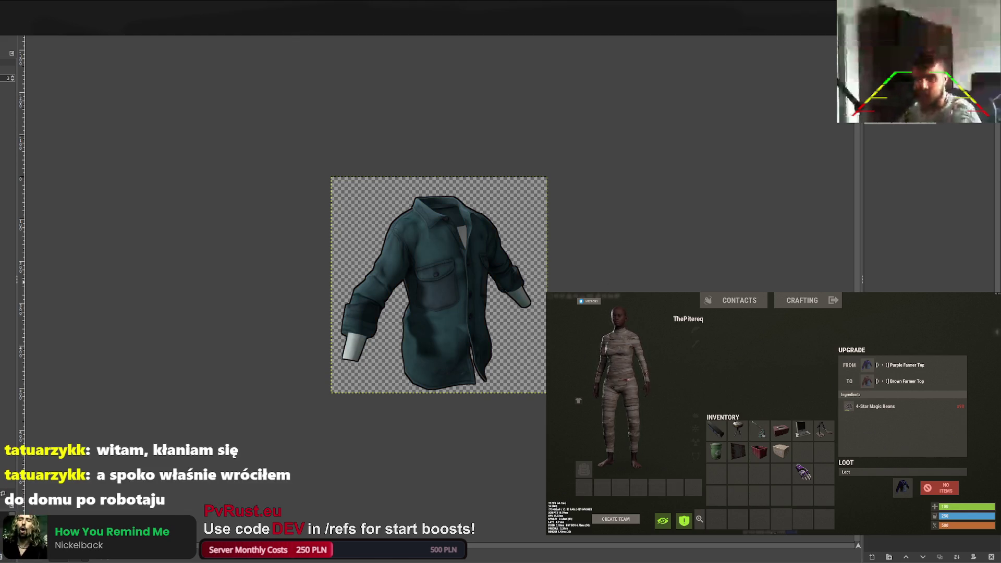
key("ctrl+Tab")
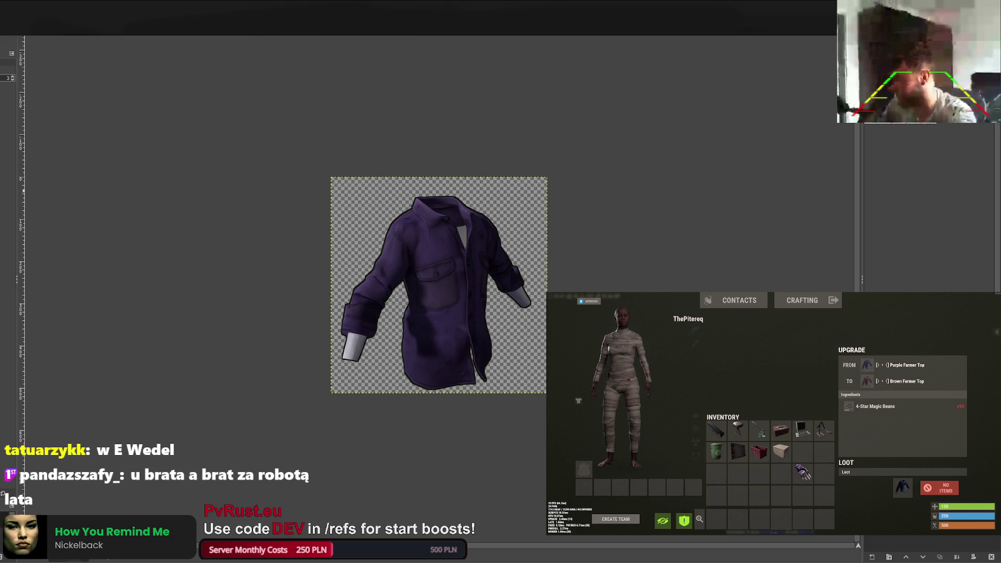
key("ctrl+Tab")
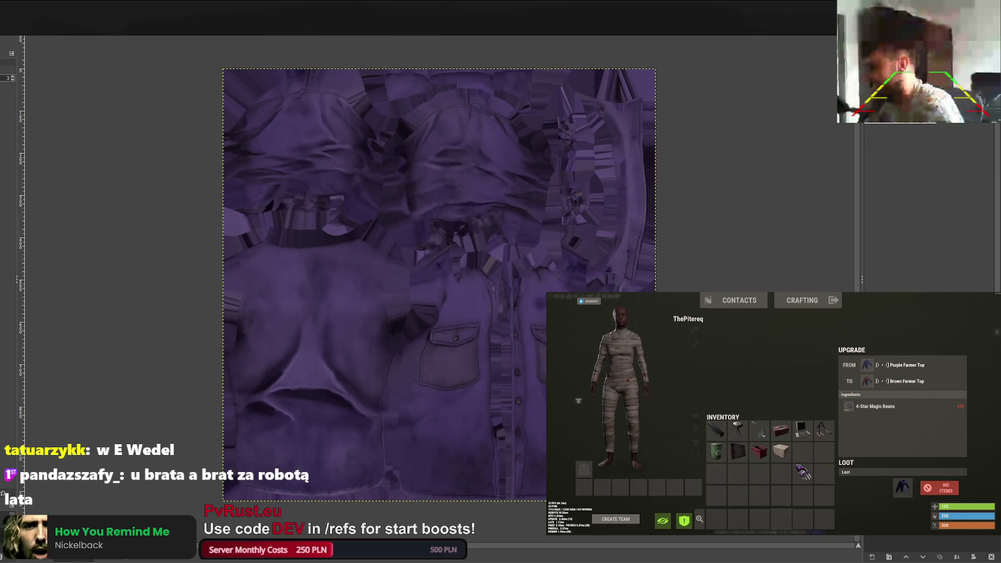
Export the purple texture as farmer_3\_MainTex0.png and upgrade the Purple Farmer Top to Brown.
key("ctrl+e")
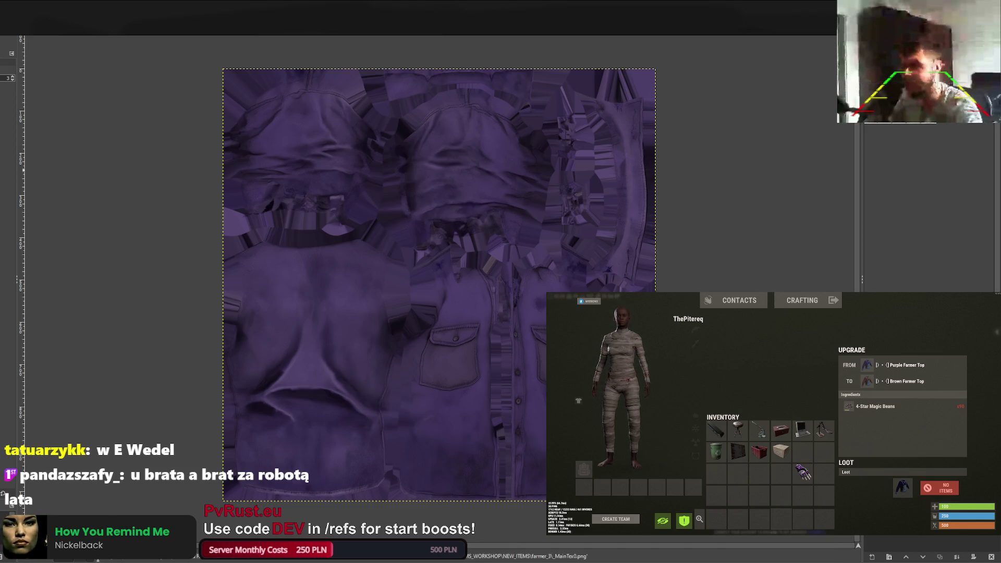
left_click(914, 482)
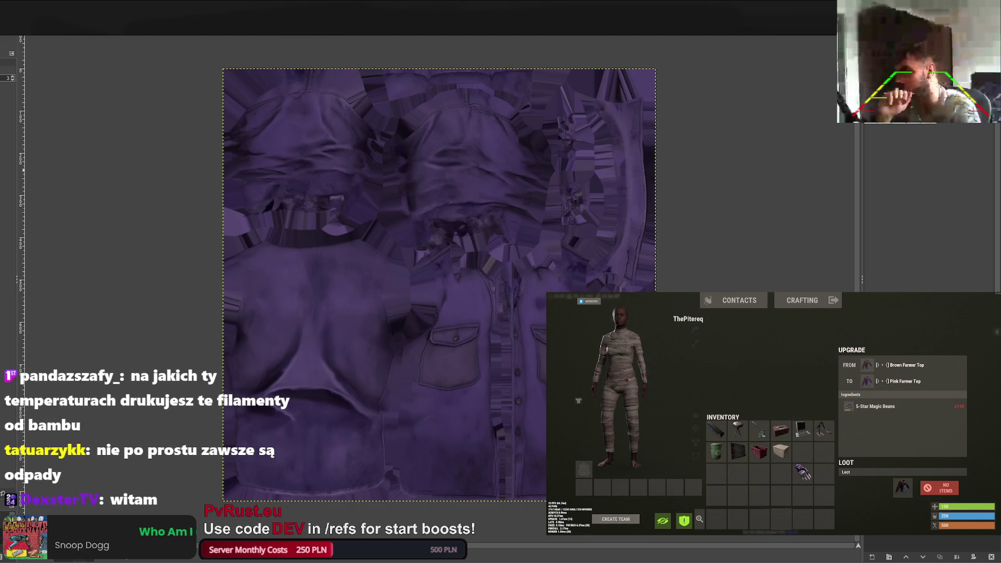
key("ctrl+Page_Down")
key("ctrl+Page_Down")
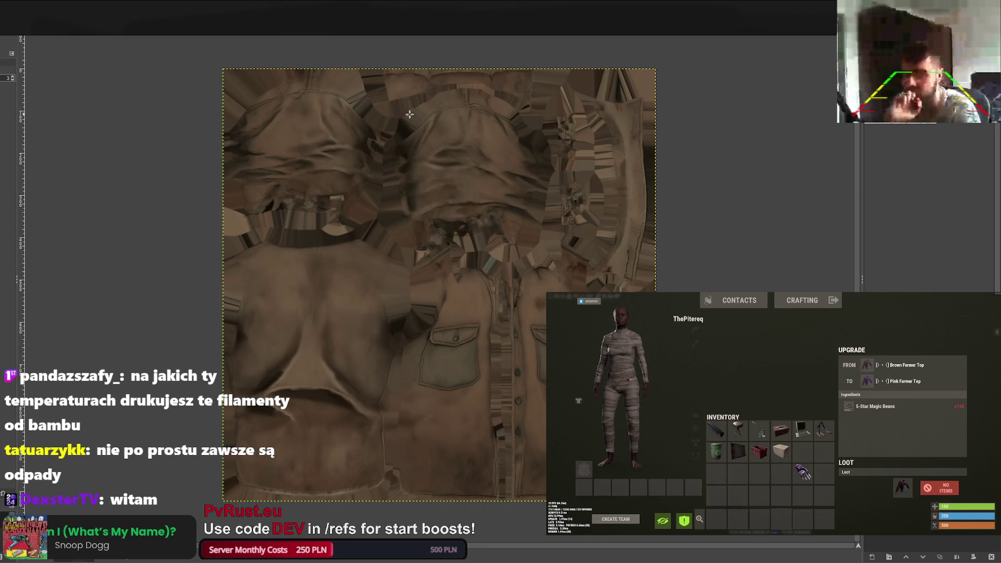
Shift the shirt texture's hue toward pink, comparing green, purple and olive tints before keeping pink-magenta.
mouse_move(705, 281)
left_mouse_down()
mouse_move(714, 308)
mouse_move(730, 307)
left_mouse_up()
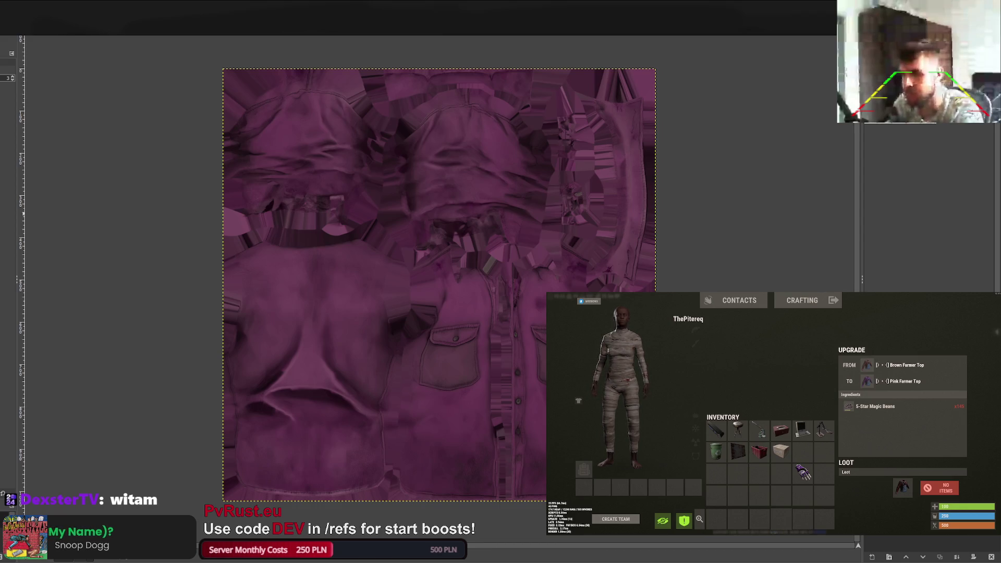
key("ctrl+z")
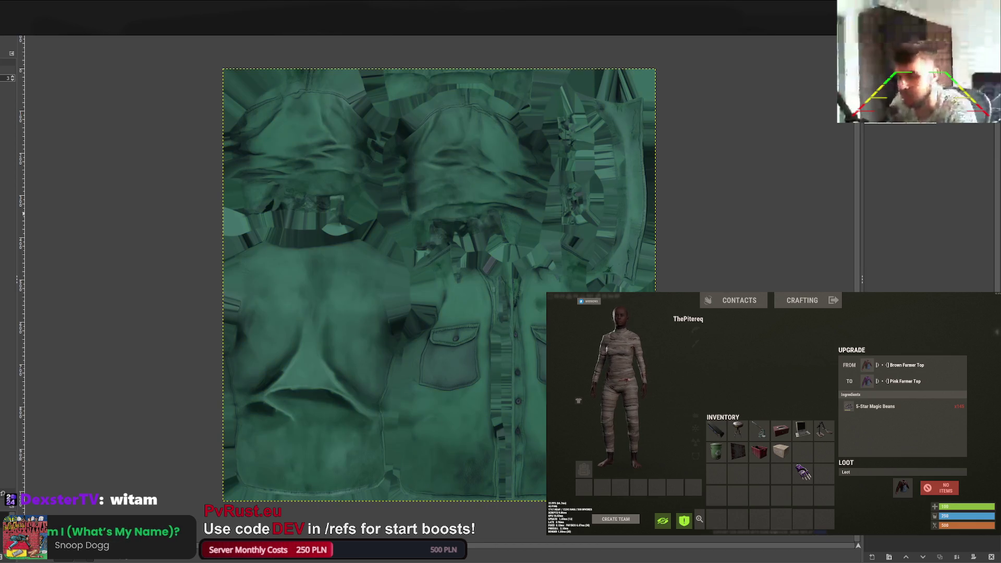
key("ctrl+y")
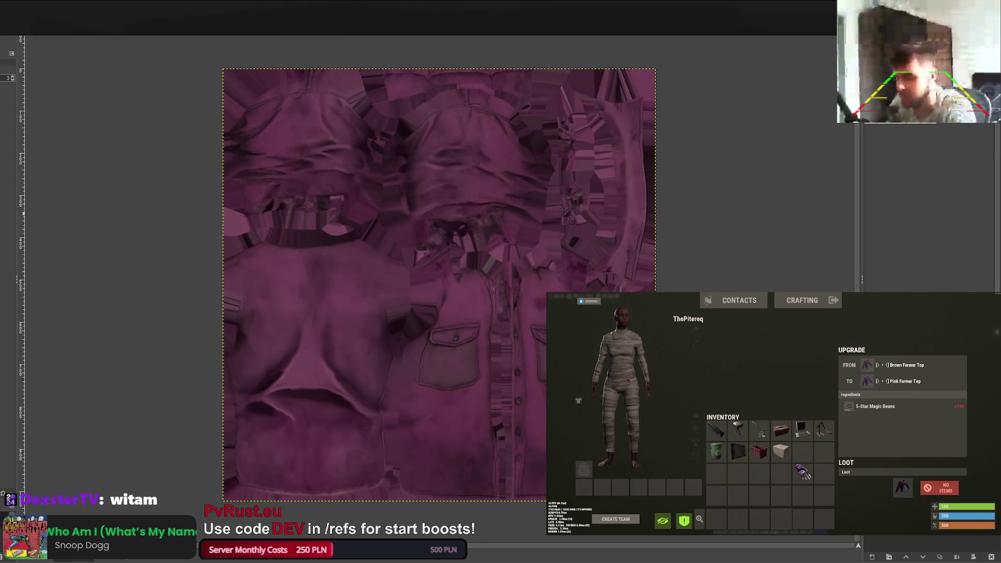
key("ctrl+y")
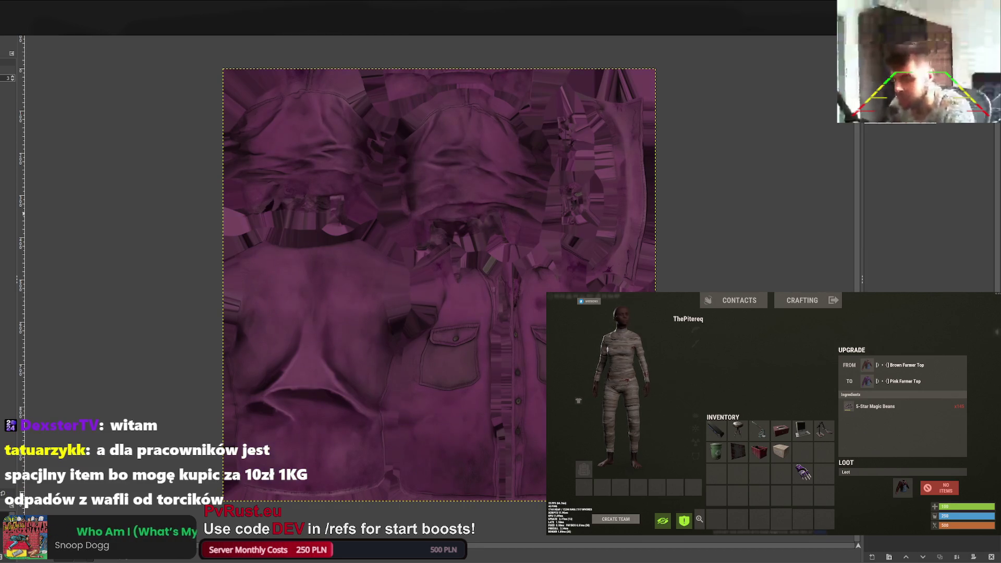
key("ctrl+z")
key("ctrl+y")
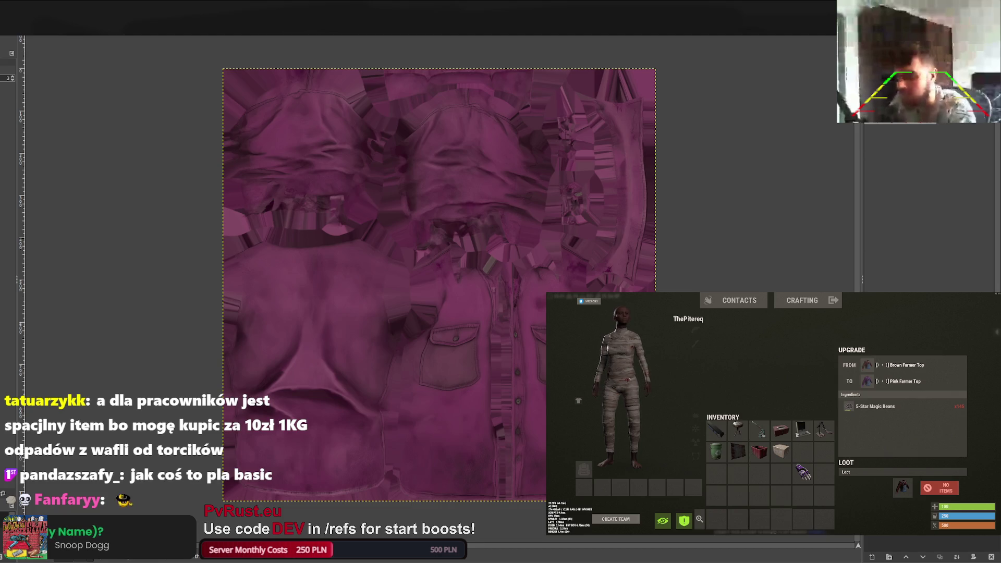
Overwrite farmer_5\_MainTex0.png with the pink texture and bring up the matching shirt icon.
key("ctrl+e")
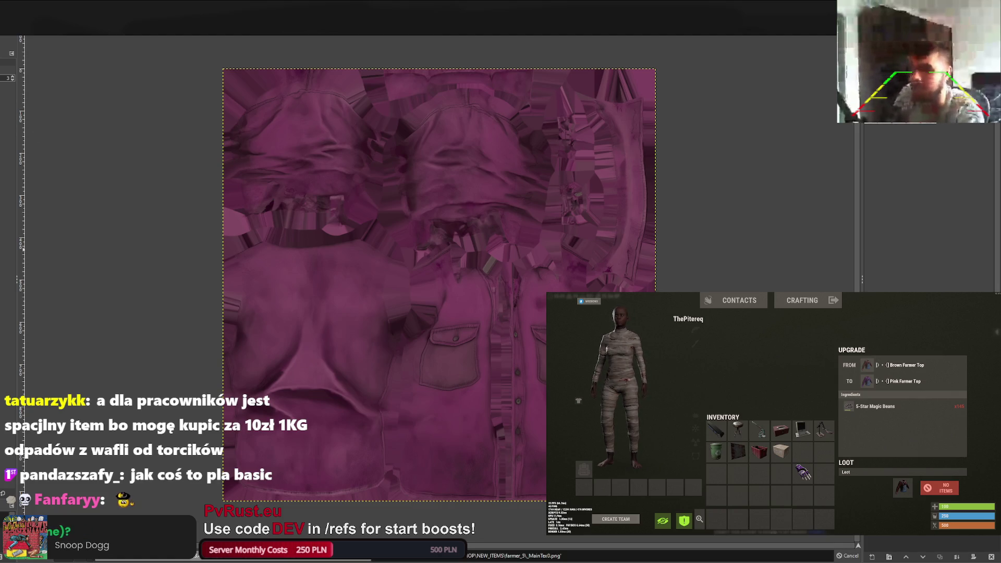
key("ctrl+Page_Down")
key("ctrl+Page_Down")
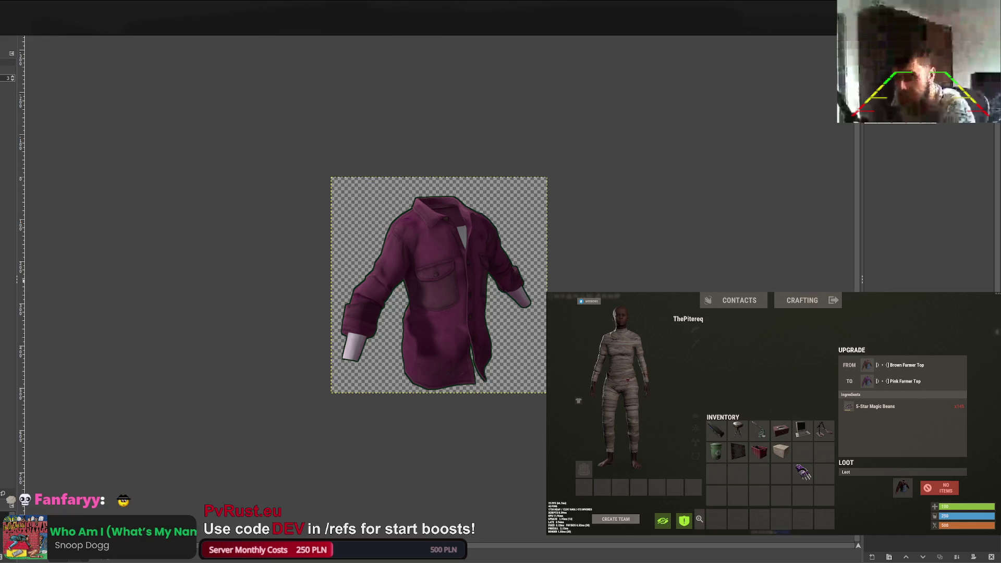
Save the recoloured shirt icon over farmer_5\icon.png.
key("ctrl+e")
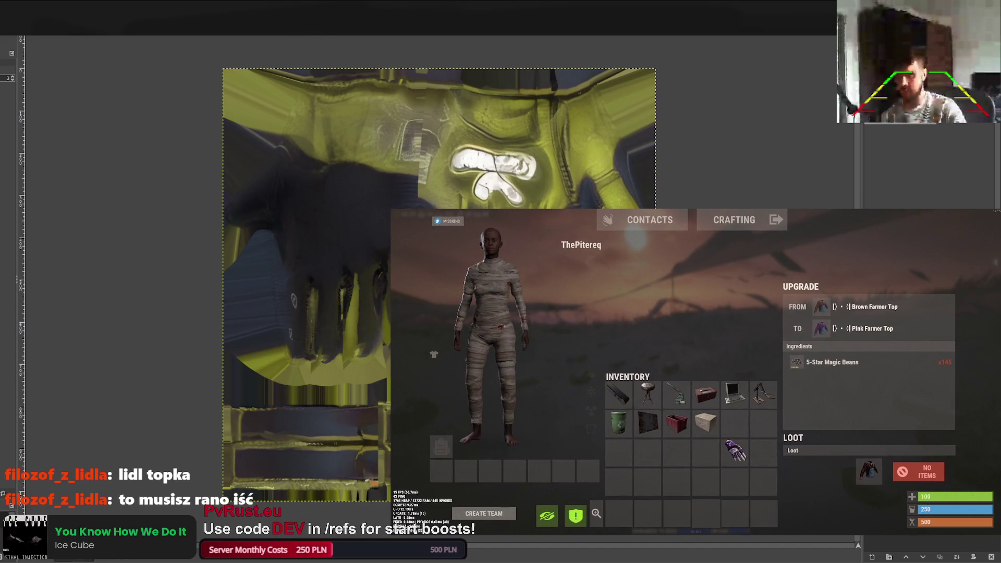
Move the Brown Farmer Top from the upgrade slot into an empty inventory slot.
left_click(868, 470)
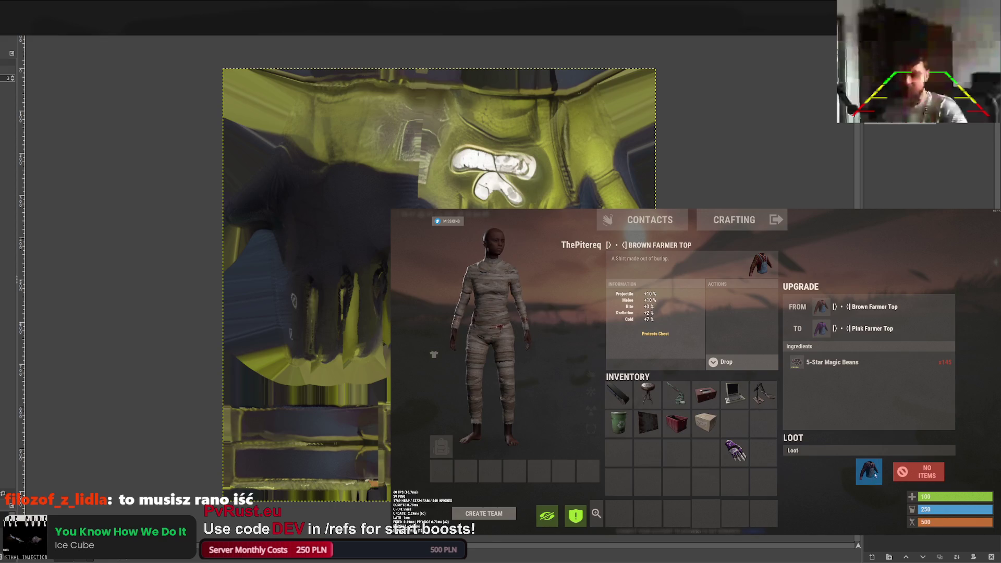
left_click_drag(741, 428, 740, 427)
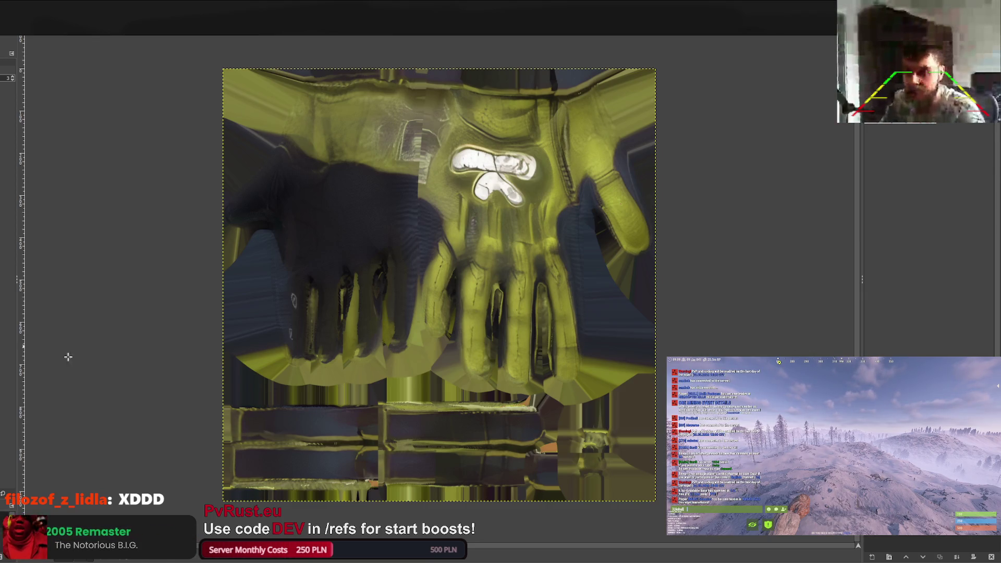
Export the olive glove texture and olive glove icon to scrapper_2 as _MainTex0.png and icon.png.
key("ctrl+e")
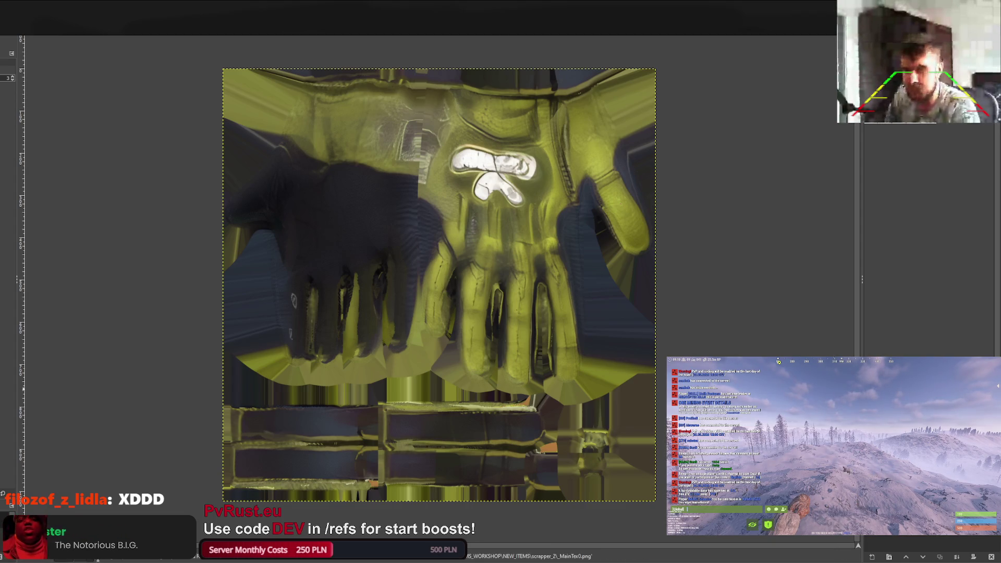
key("ctrl+w")
key("ctrl+w")
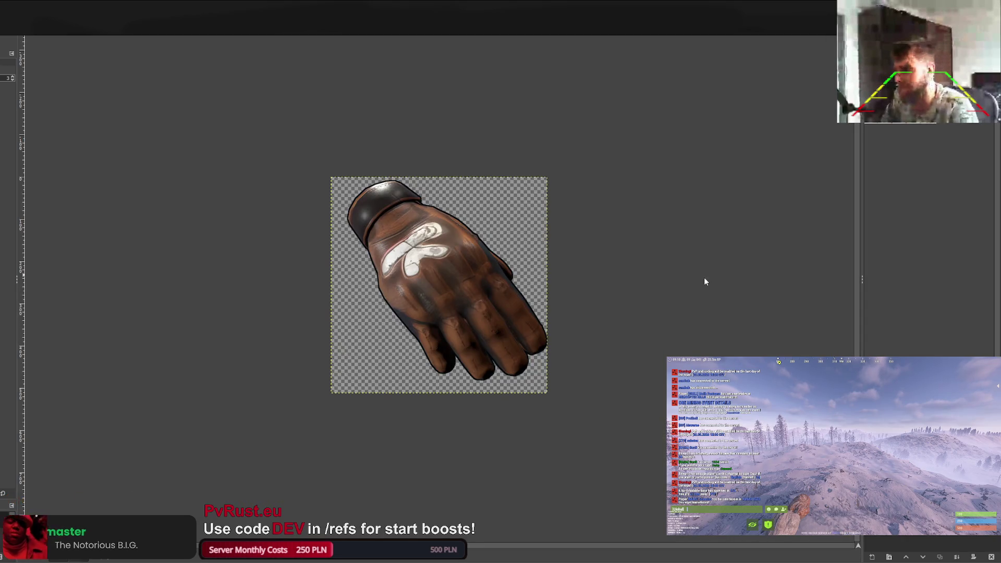
key("ctrl+w")
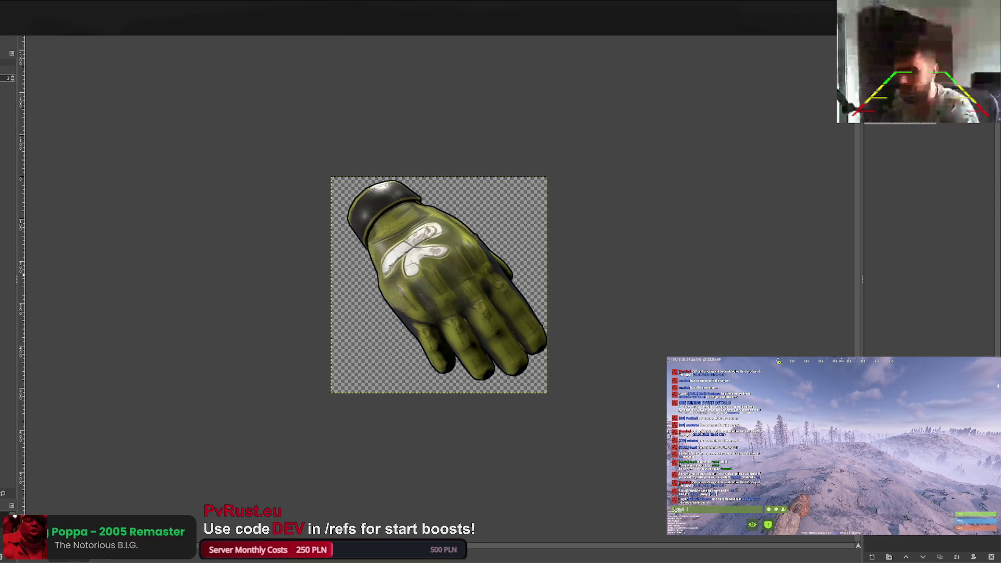
key("ctrl+e")
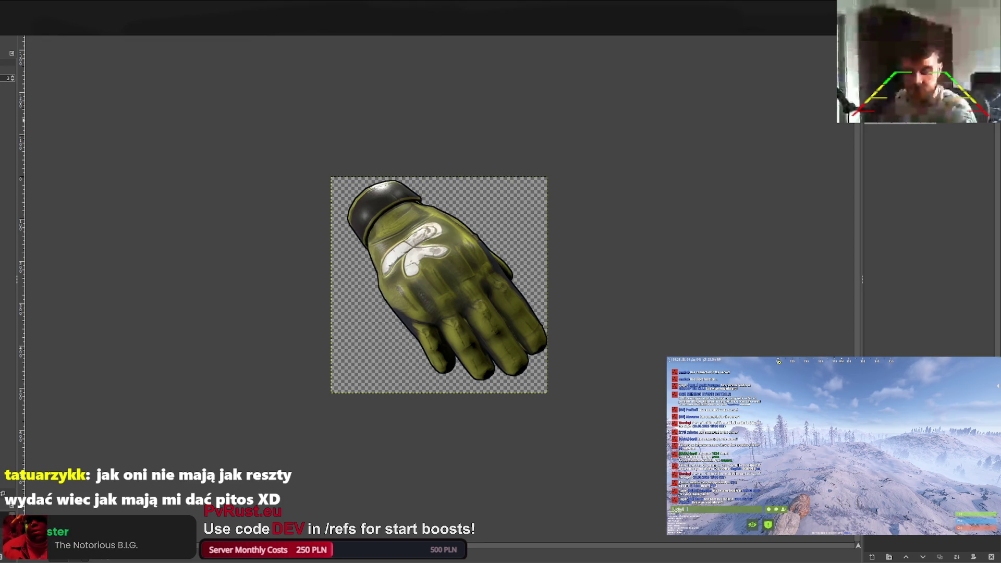
key("ctrl+Page_Down")
key("ctrl+Page_Down")
key("ctrl+Page_Down")
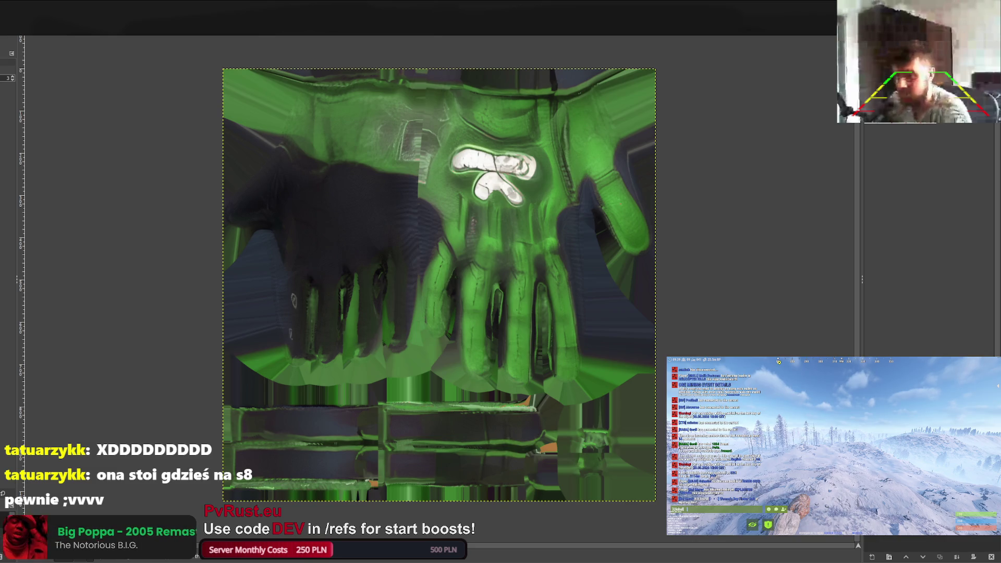
Export the green glove texture and green glove icon to scrapper_3 as _MainTex0.png and icon.png.
key("ctrl+e")
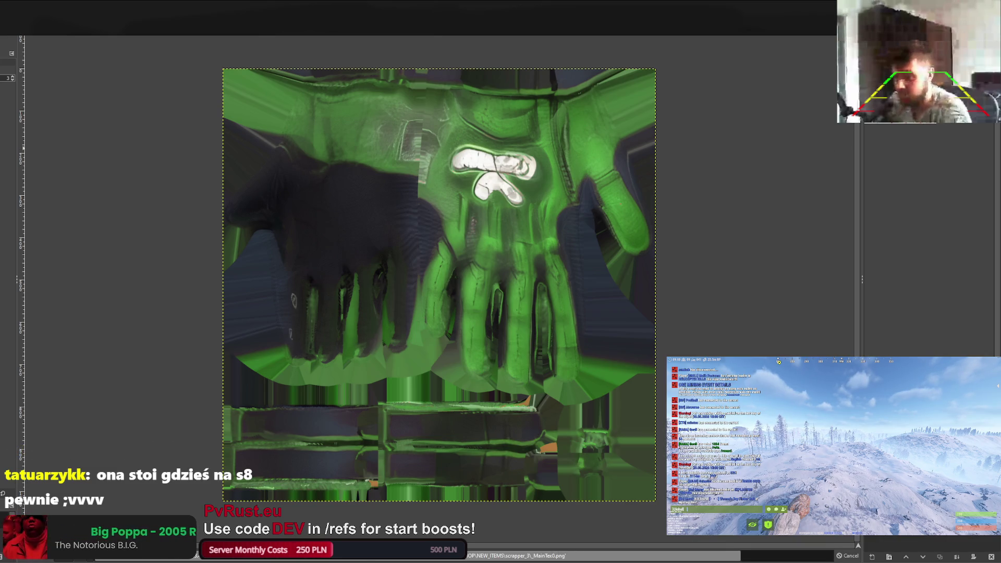
key("ctrl+w")
key("ctrl+w")
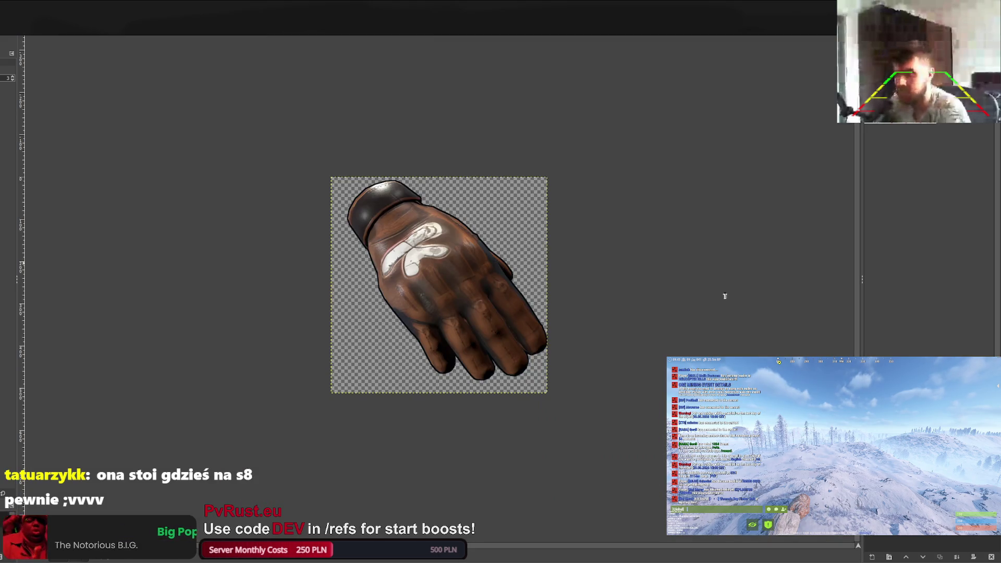
key("ctrl+w")
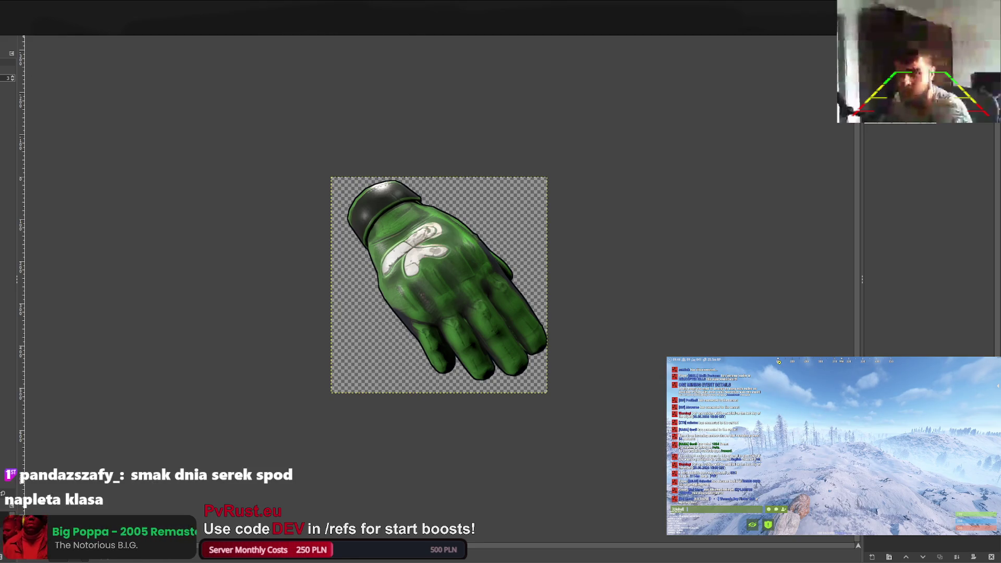
key("ctrl+e")
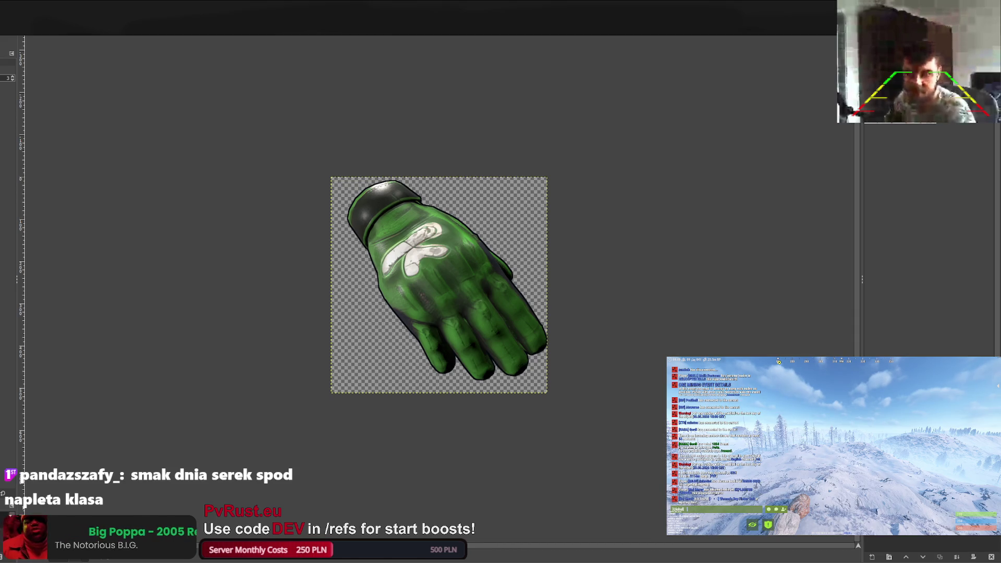
key("ctrl+Tab")
key("ctrl+Tab")
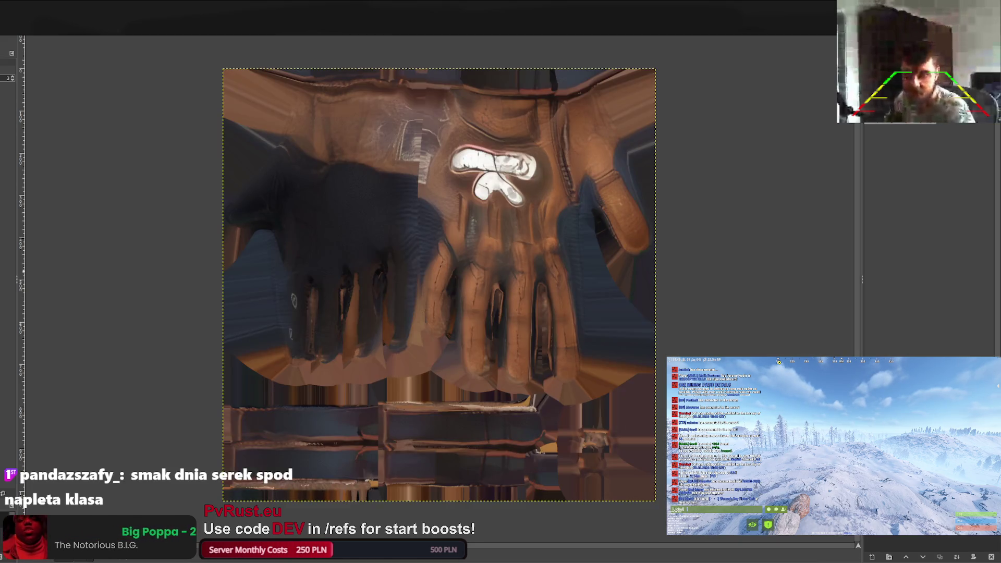
Shift the brown glove texture's hue to teal-blue and export it as scrapper_4\_MainTex0.png.
key("ctrl+Tab")
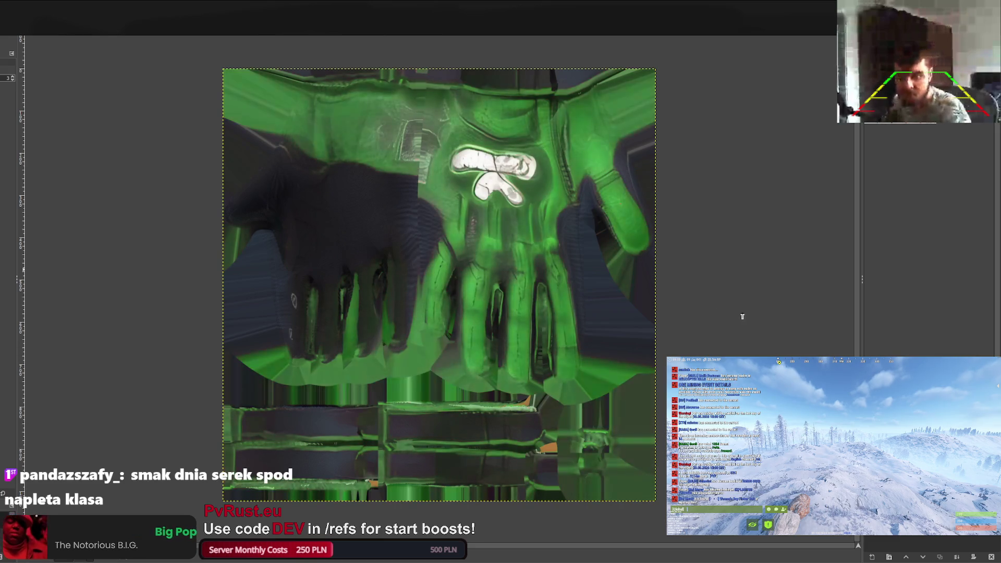
key("ctrl+Tab")
key("ctrl+Tab")
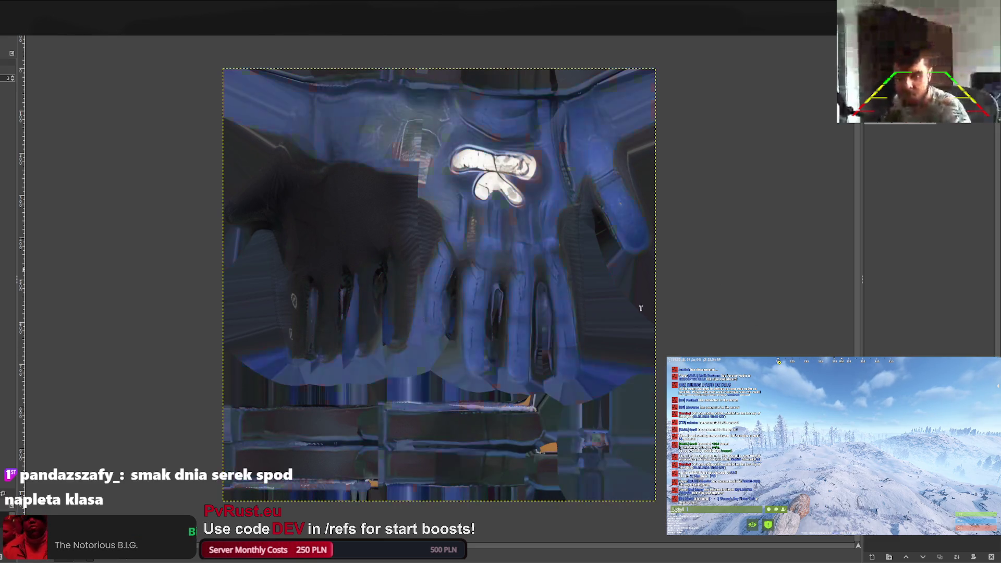
left_click_drag(665, 314, 769, 317)
mouse_move(632, 313)
left_mouse_down()
mouse_move(645, 311)
mouse_move(633, 313)
left_mouse_up()
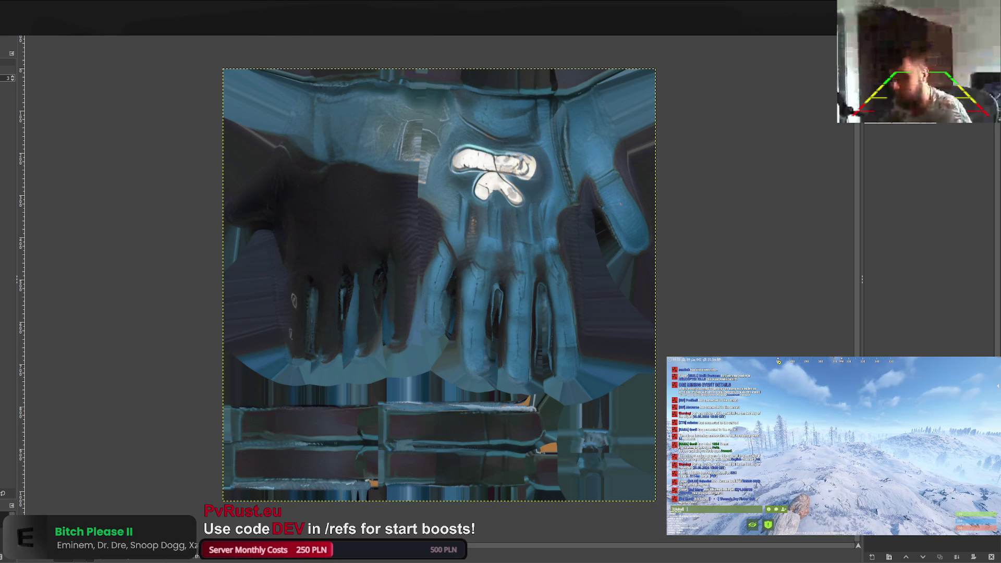
key("ctrl+e")
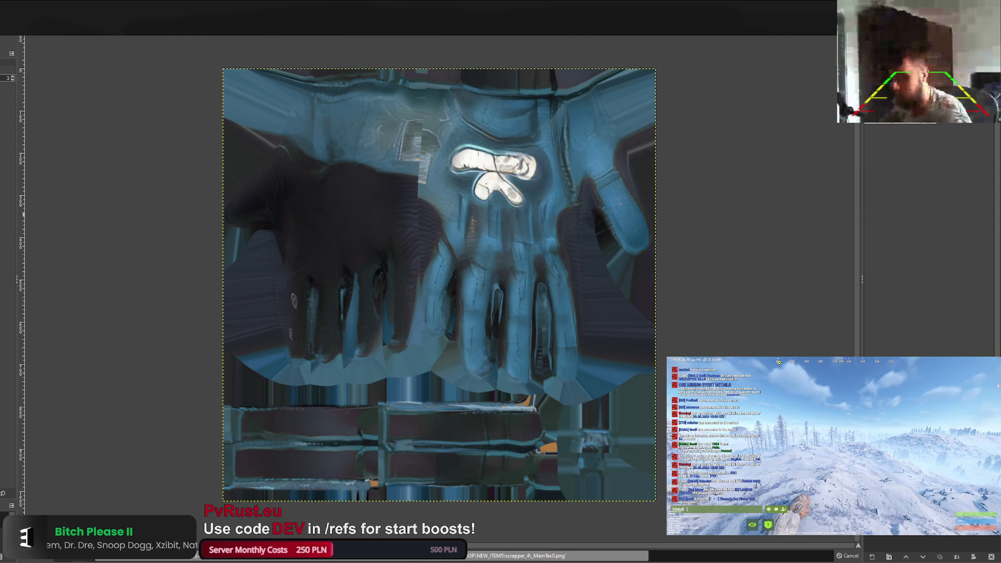
key("ctrl+Page_Down")
key("ctrl+Page_Down")
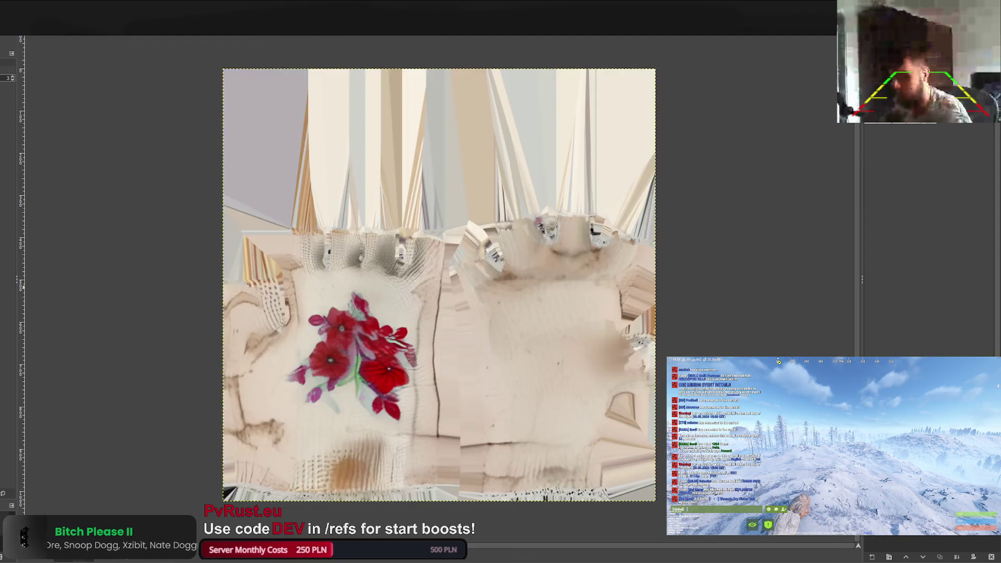
Compare the blue and brown glove icons, save the blue one as scrapper_4\icon.png, then return to the brown texture.
key("ctrl+Page_Down")
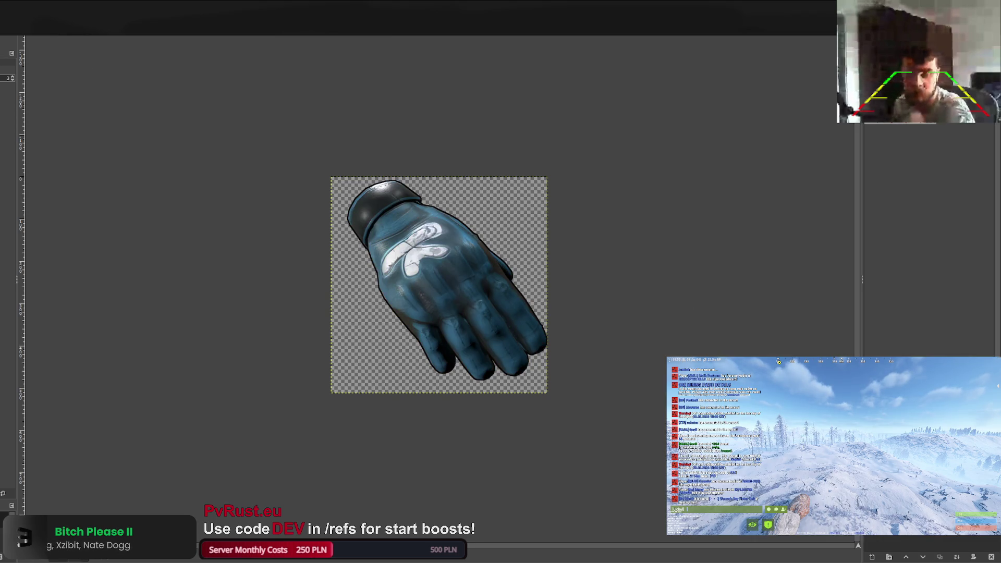
key("ctrl+Page_Up")
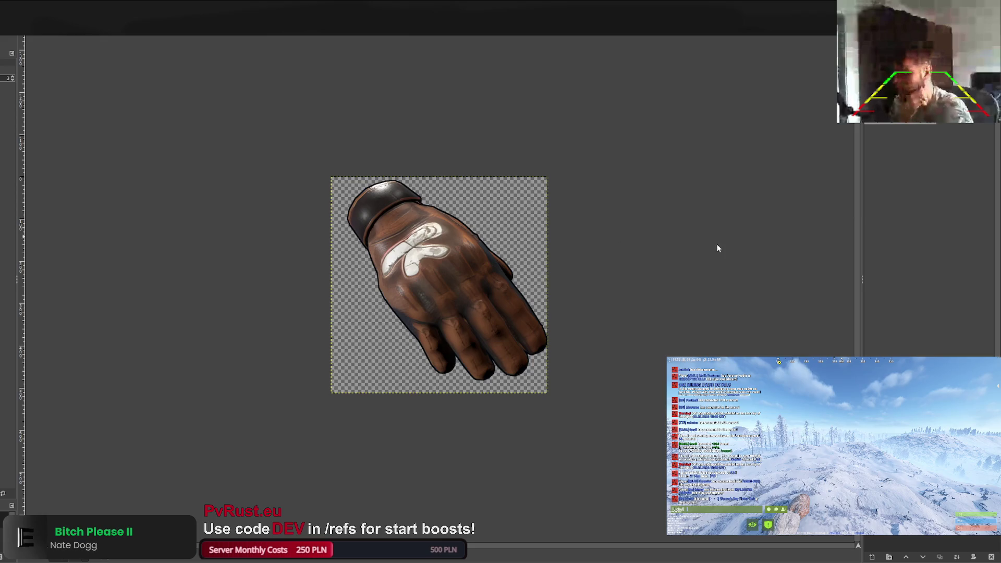
key("ctrl+Page_Down")
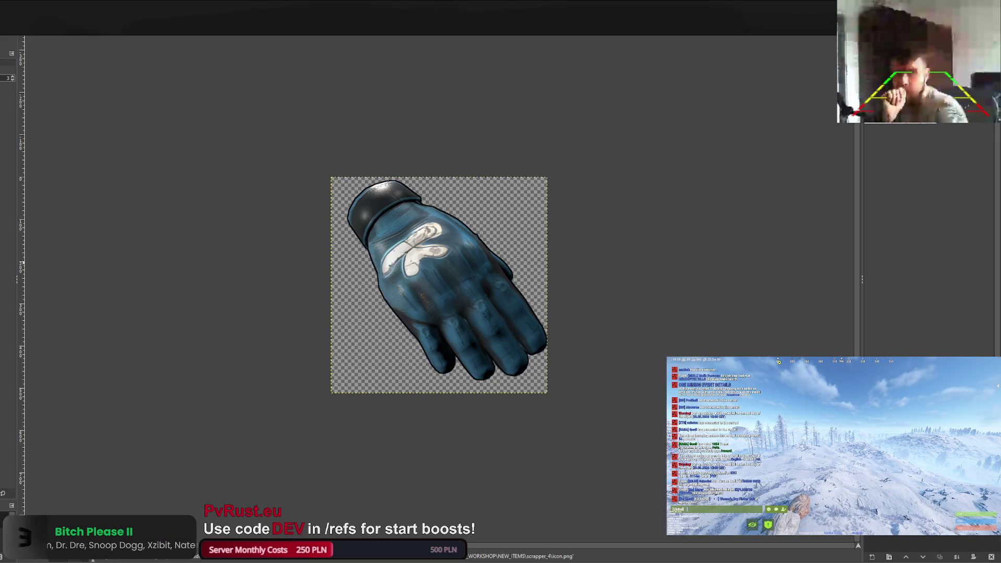
key("ctrl+Page_Down")
key("ctrl+Page_Down")
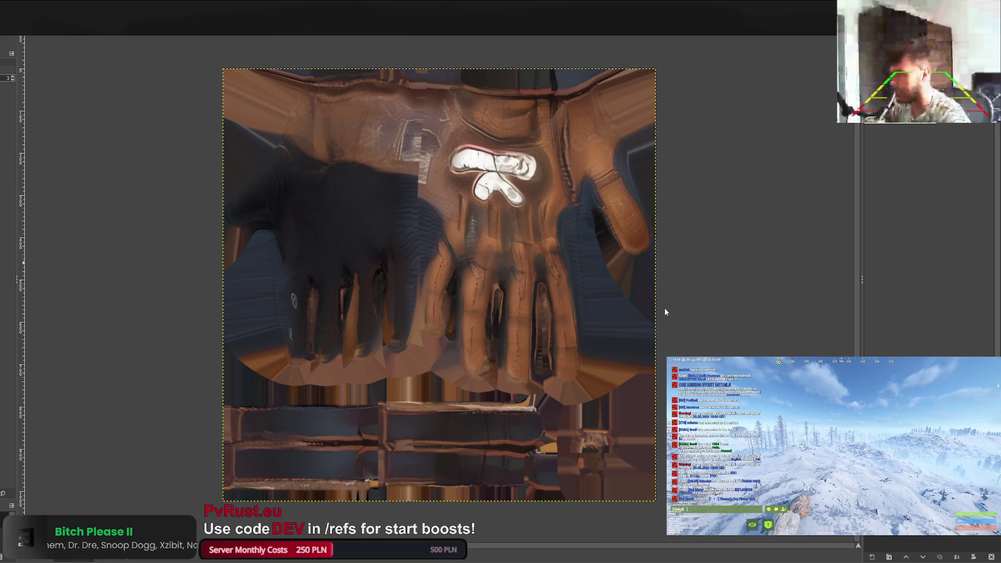
Reapply the hue shift to make the glove texture violet-purple, exporting it as scrapper_5\_MainTex0.png.
key("ctrl+f")
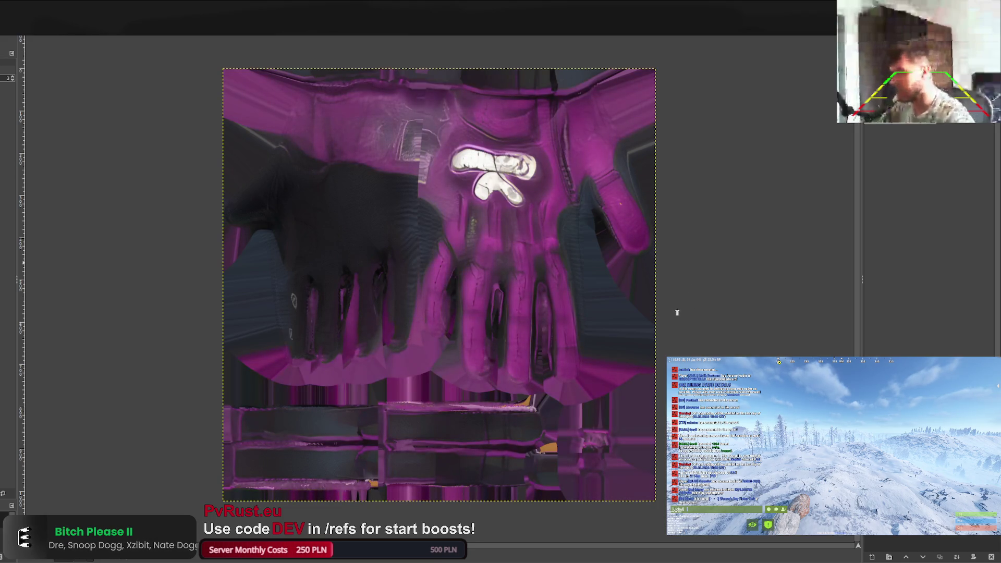
key("ctrl+f")
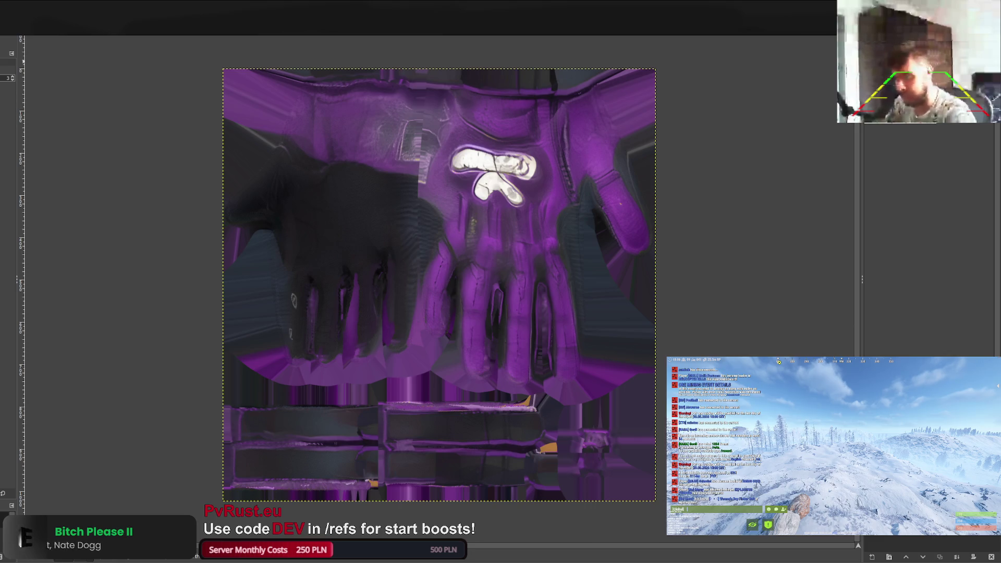
key("ctrl+e")
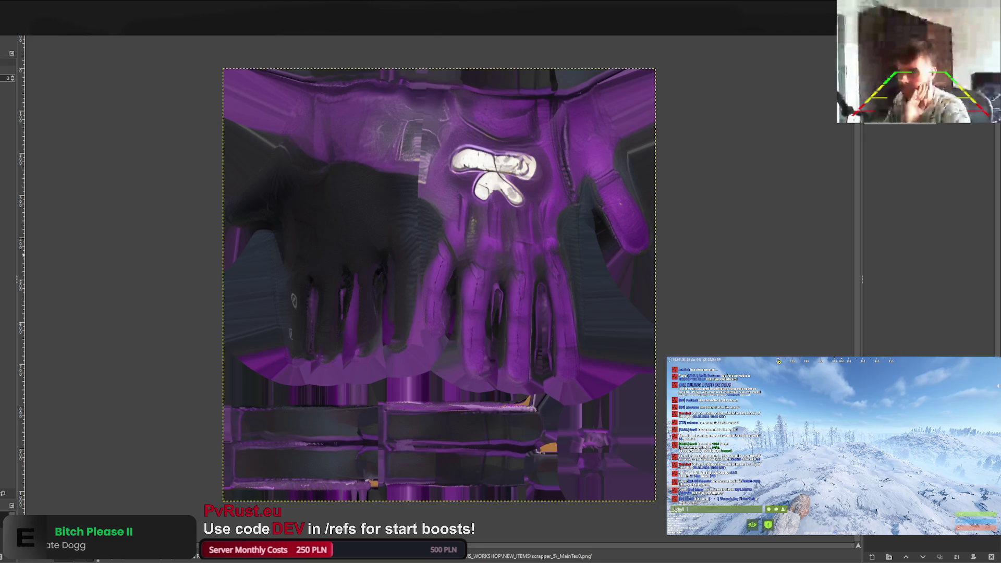
key("ctrl+Page_Down")
key("ctrl+Page_Down")
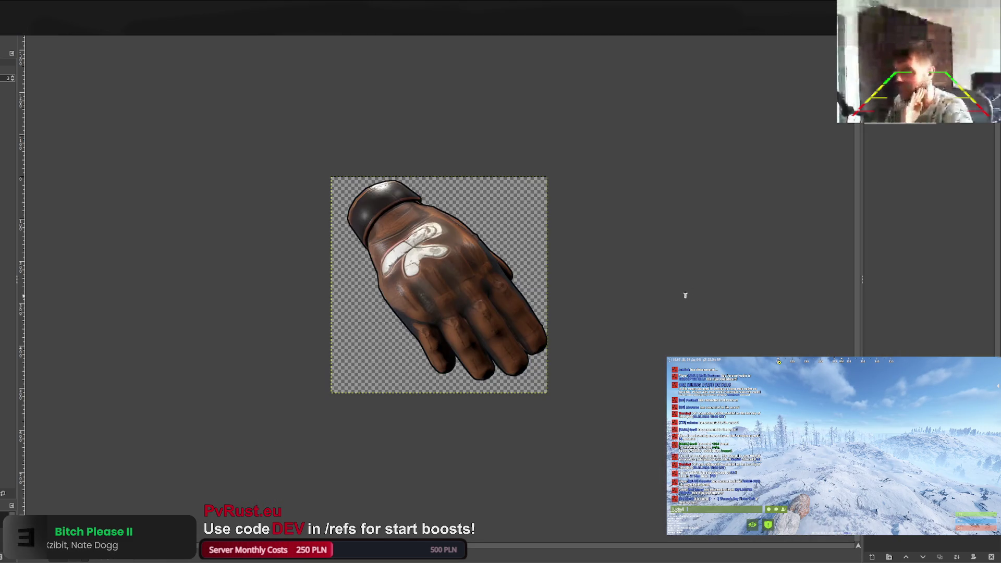
Tint the brown glove icon purple and export it as scrapper_5\icon.png.
key("ctrl+Page_Down")
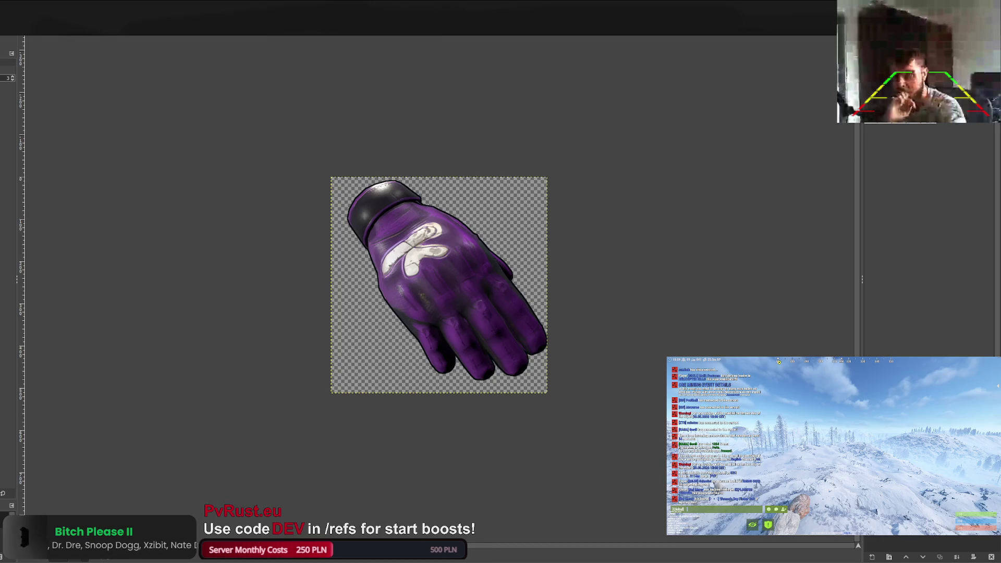
key("ctrl+e")
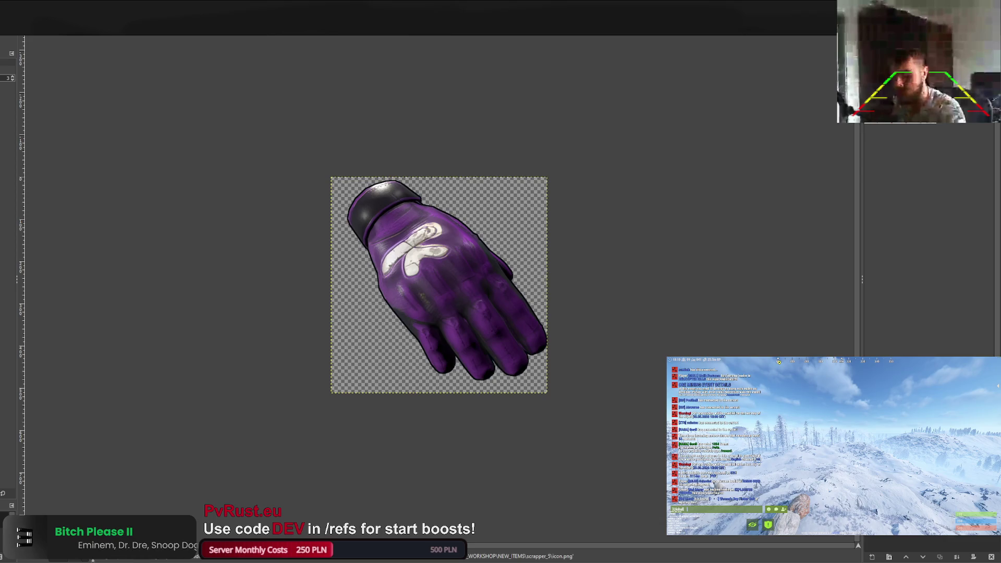
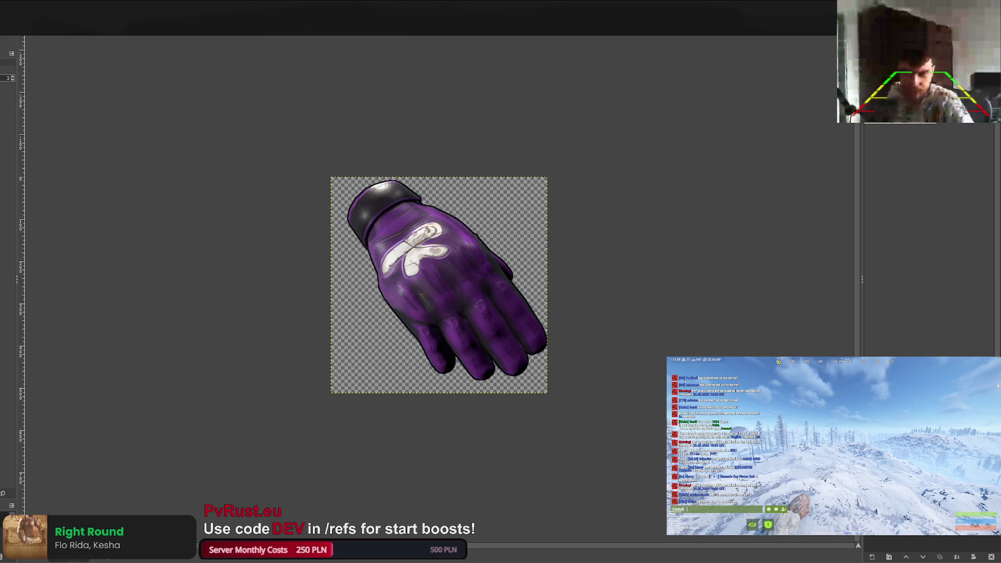
Bring up the chest armour texture and compare the purple recolour against the red original.
key("ctrl+Page_Down")
key("ctrl+Page_Down")
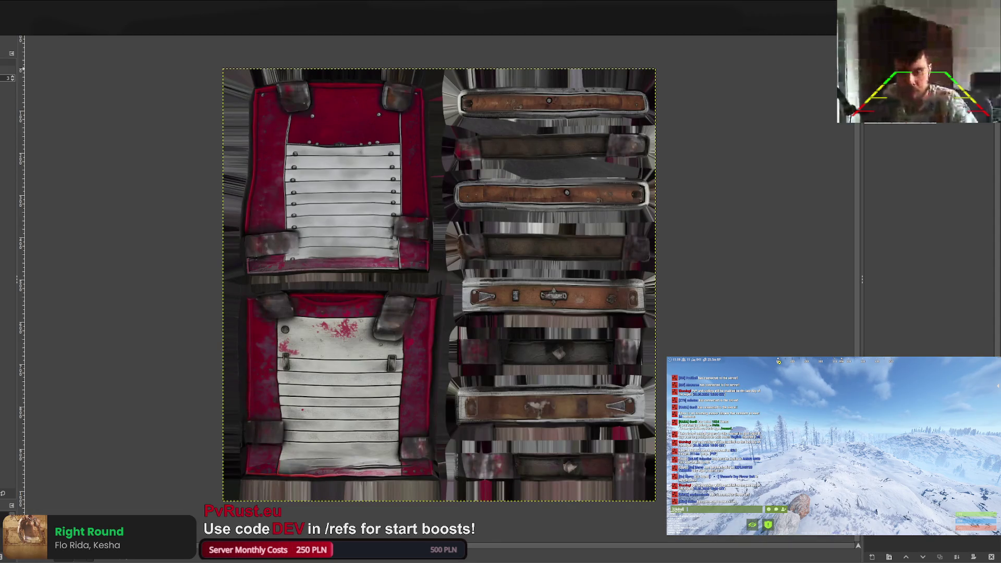
scroll(363, 202, "up", 6)
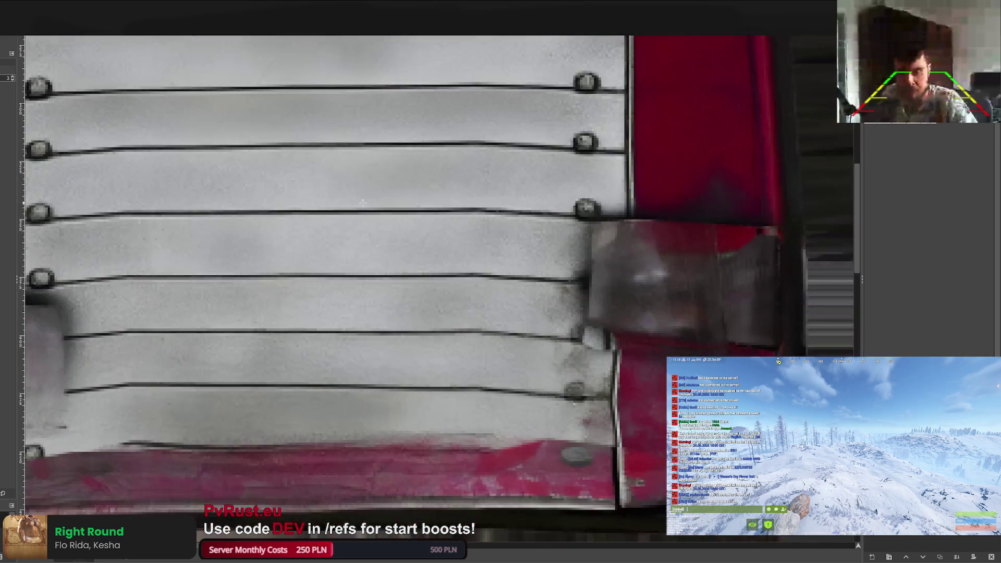
scroll(364, 202, "down", 2)
scroll(364, 203, "down", 5)
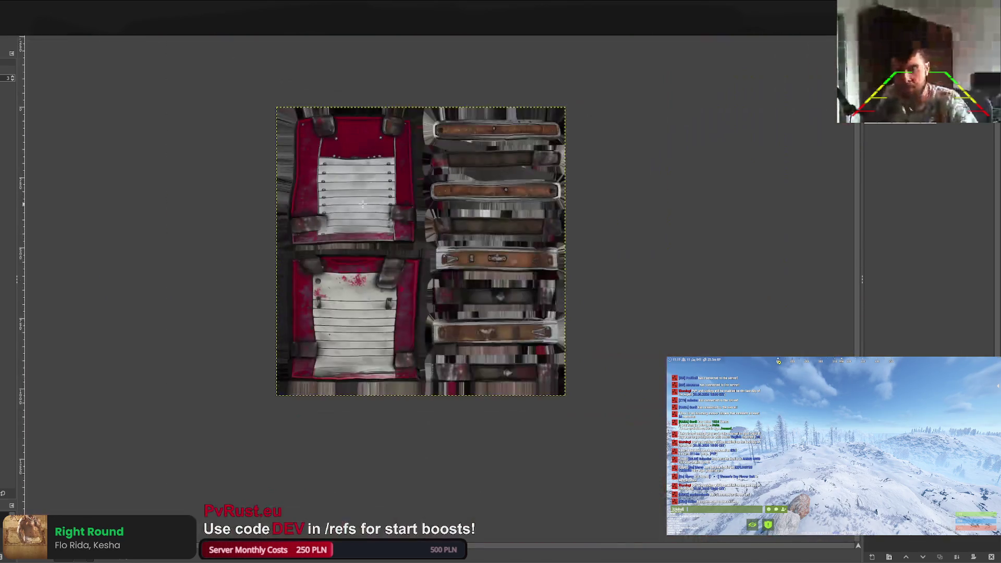
scroll(357, 206, "up", 1)
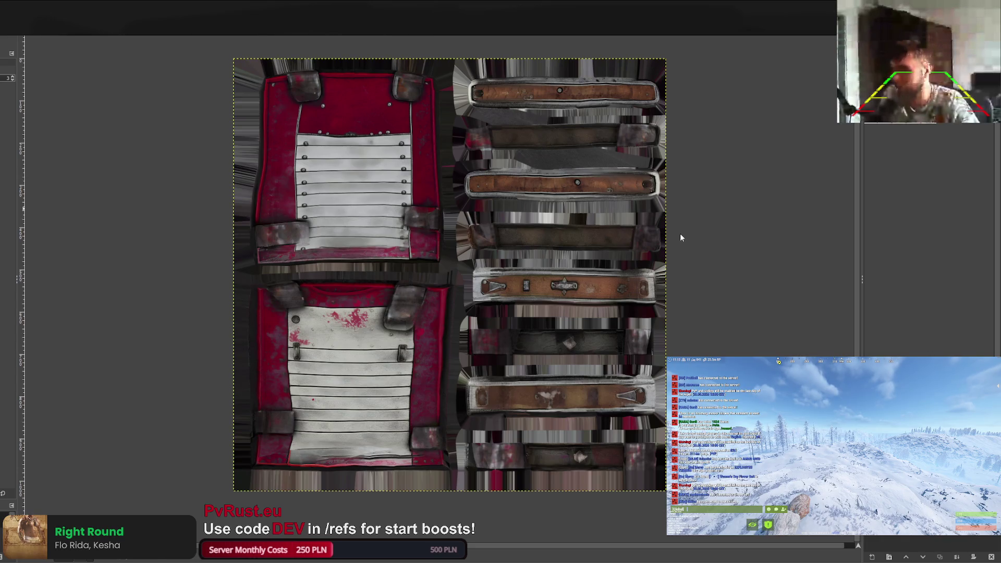
key("ctrl+y")
key("ctrl+z")
key("ctrl+y")
Settle on the deeper purple recolour and export it as heli_chest_4's _MainTex0.png.
key("ctrl+z")
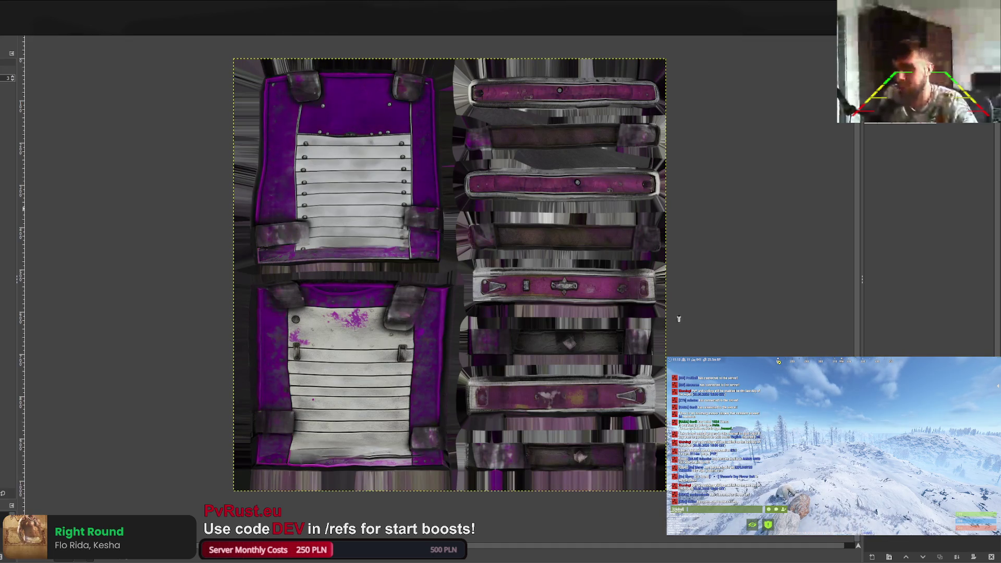
key("ctrl+z")
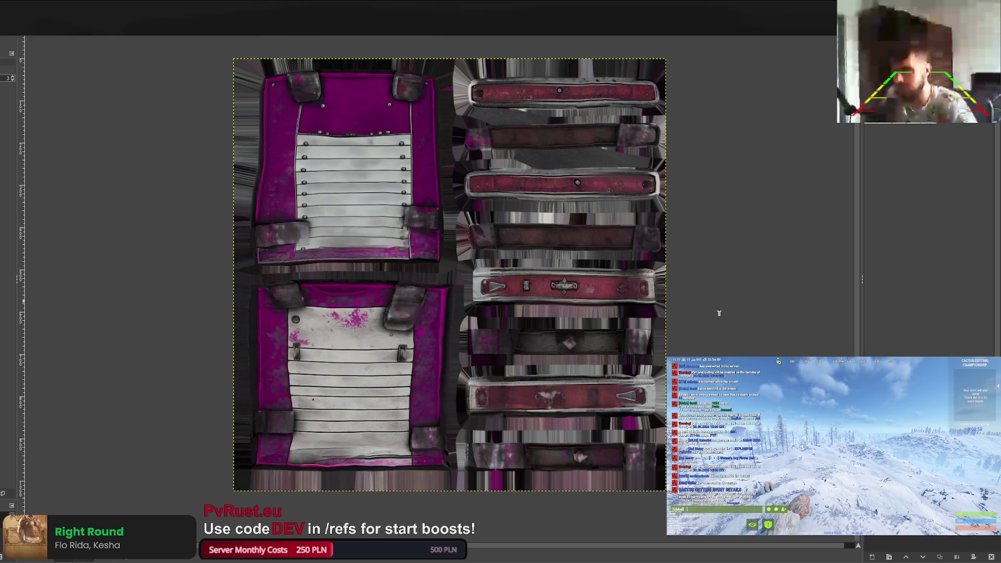
key("ctrl+z")
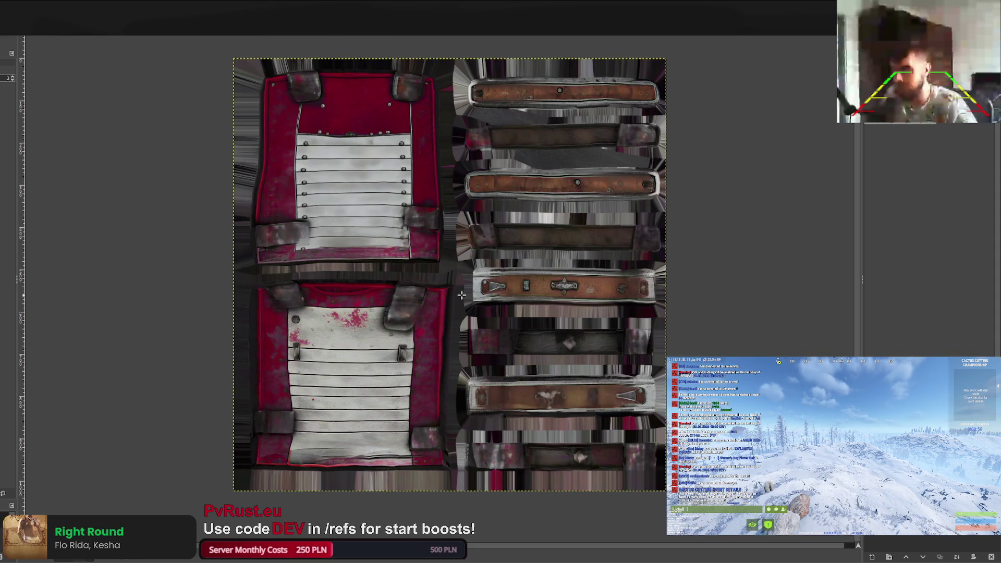
key("ctrl+y")
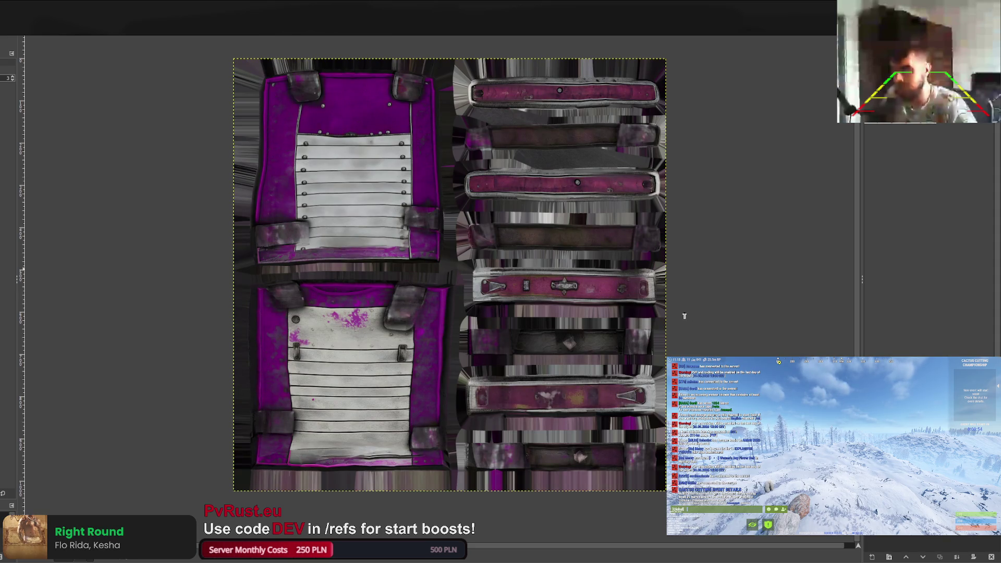
key("ctrl+z")
key("ctrl+y")
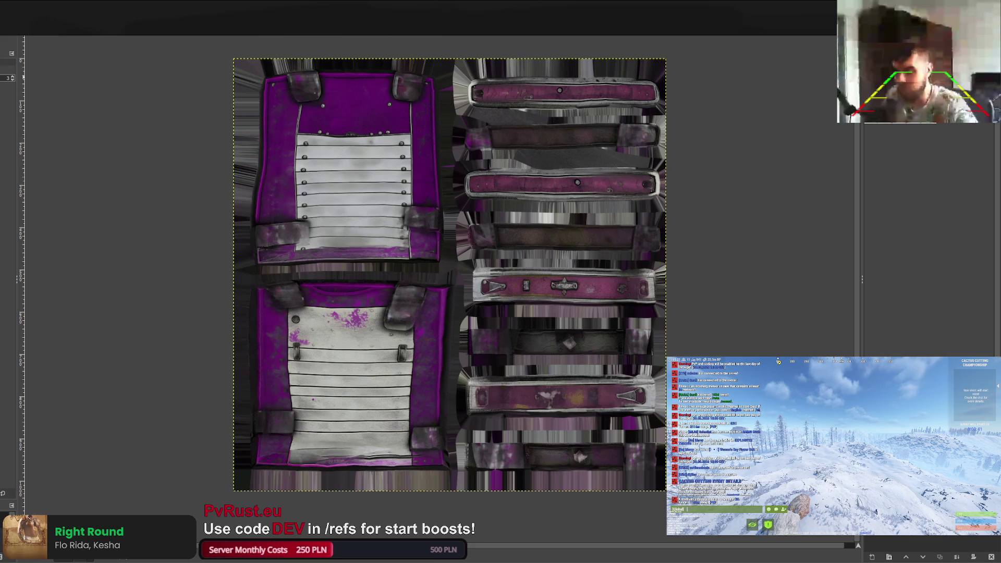
key("ctrl+e")
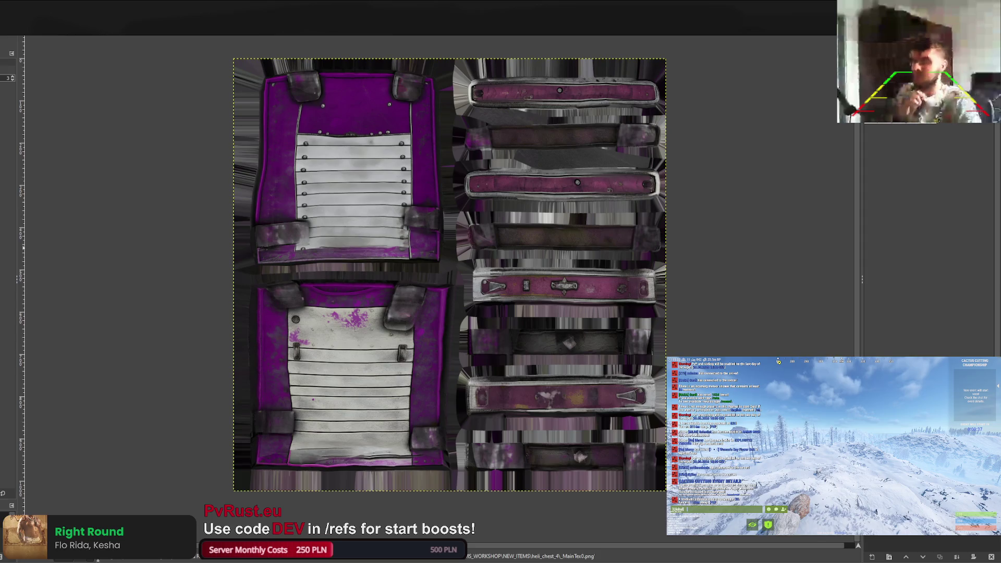
key("ctrl+Tab")
key("ctrl+Tab")
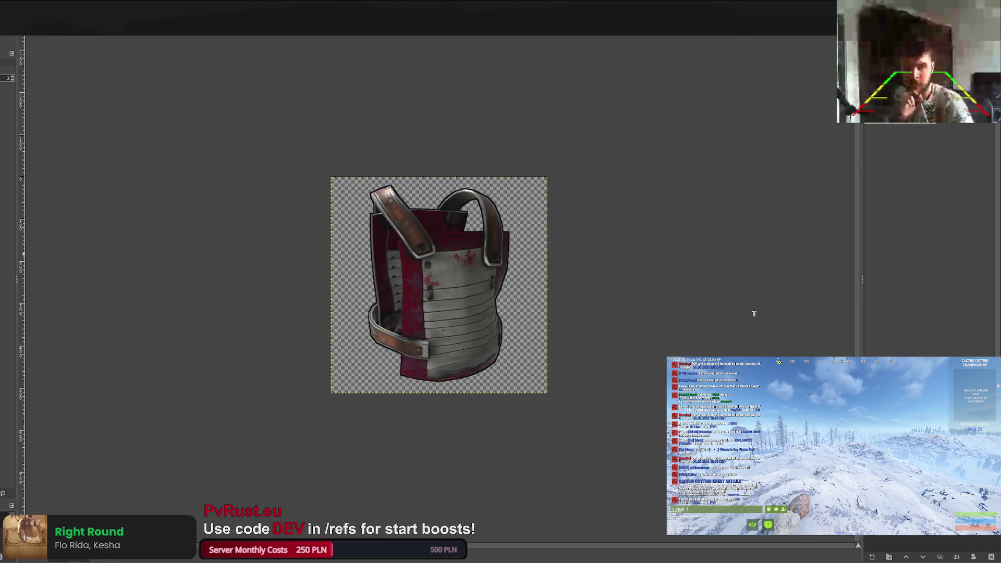
Give the vest icon the same purple recolour and export it as icon.png.
key("ctrl+Tab")
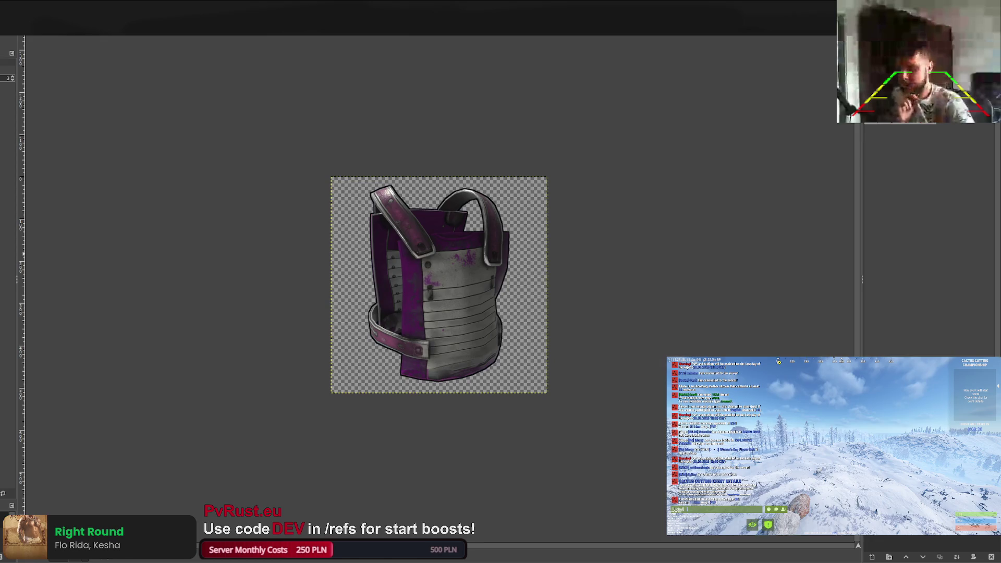
key("ctrl+e")
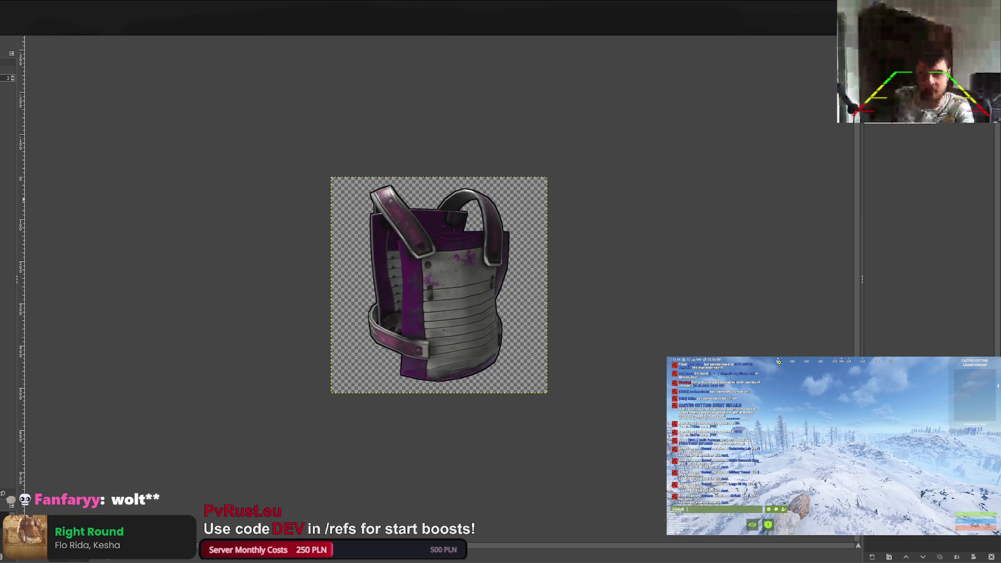
Cycle the armour texture's colour variants to teal and blue, then export it as _MainTex0.png.
key("ctrl+Page_Down")
key("ctrl+Page_Down")
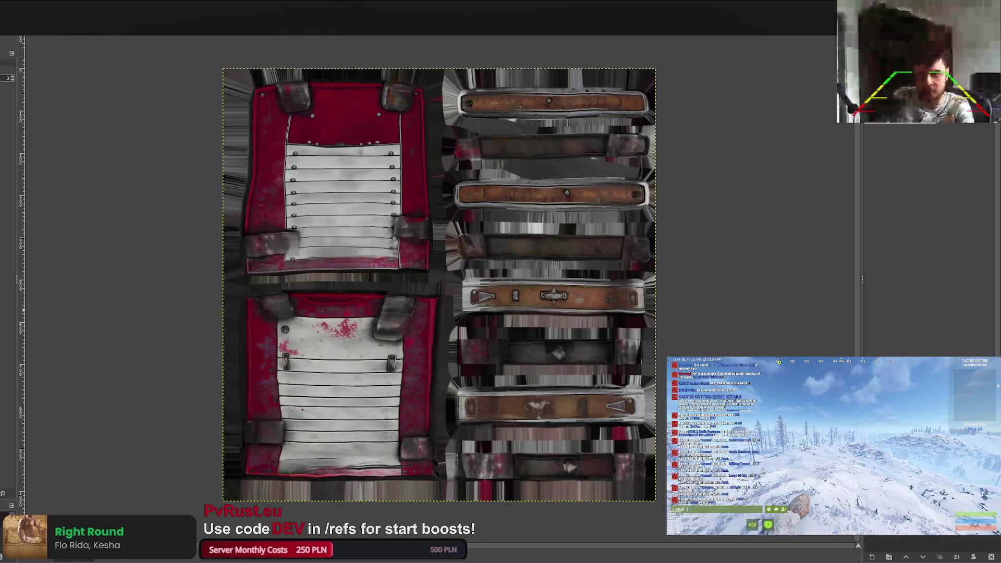
key("ctrl+Page_Down")
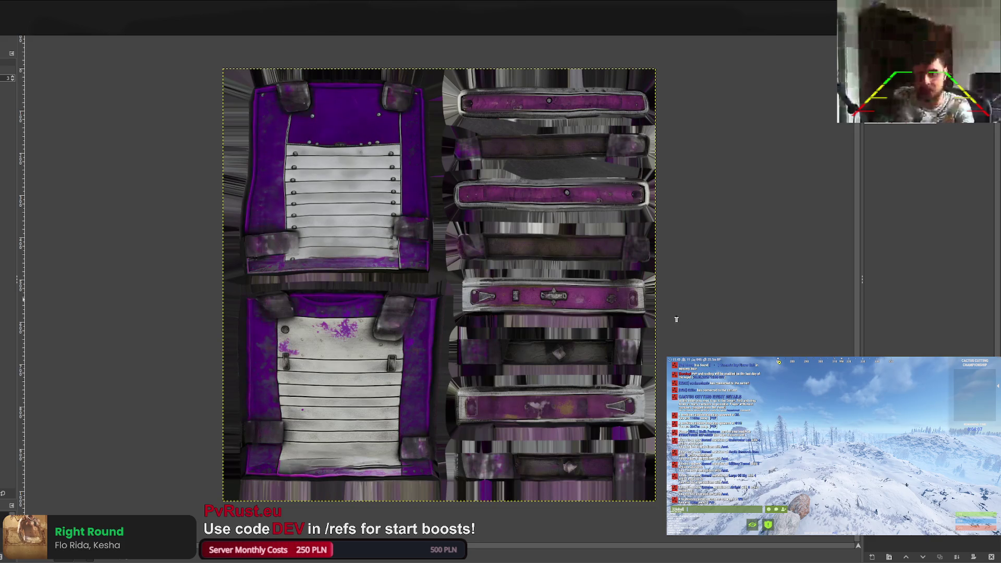
key("ctrl+Page_Down")
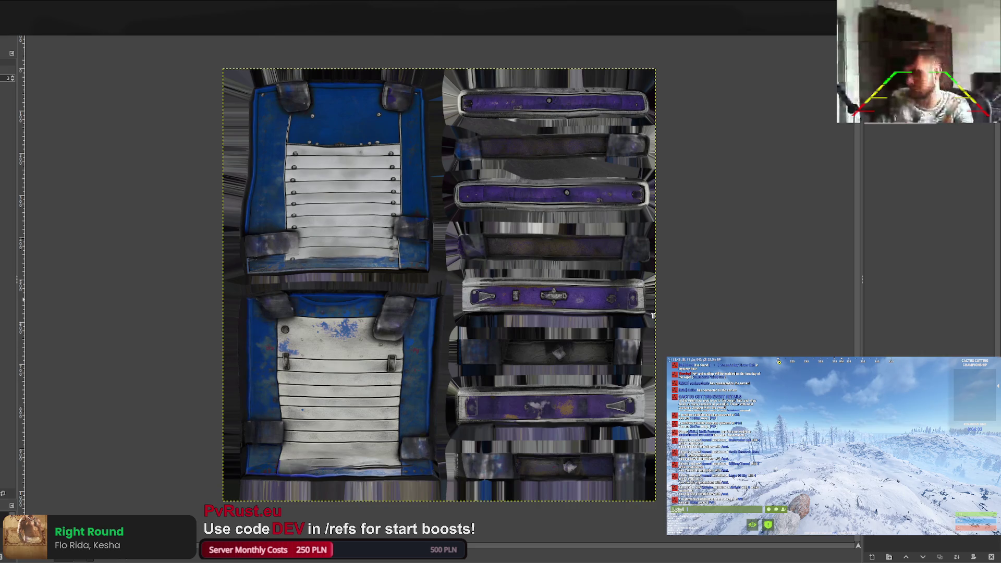
key("ctrl+Page_Down")
key("ctrl+Page_Down")
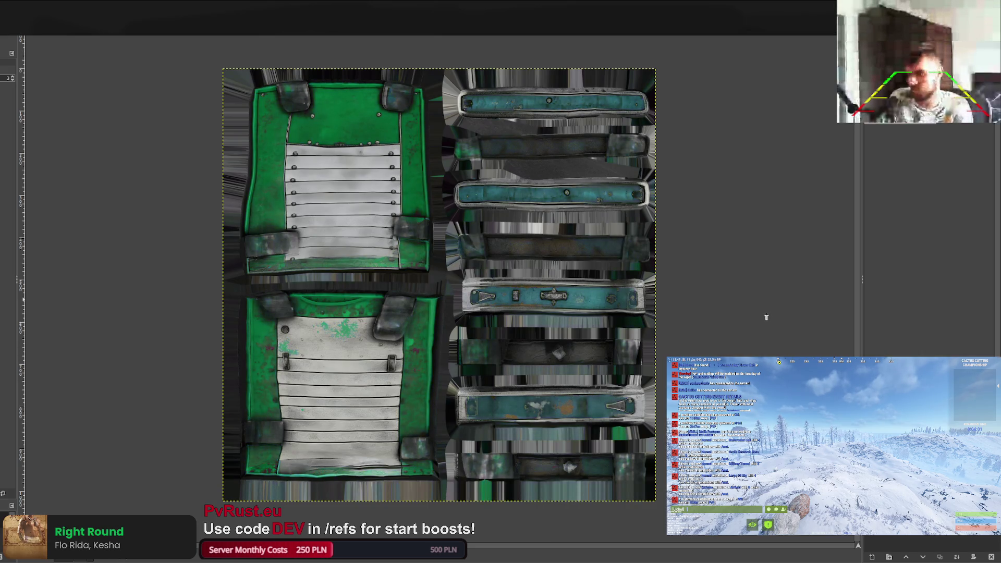
key("ctrl+Page_Down")
key("ctrl+Page_Down")
key("ctrl+Page_Down")
key("ctrl+Page_Down")
key("ctrl+Page_Up")
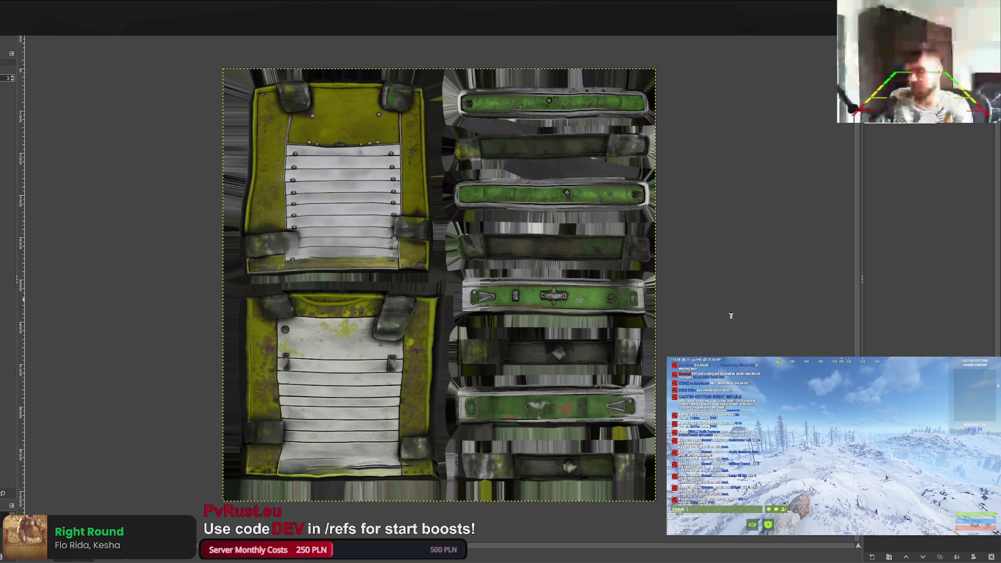
key("ctrl+Page_Down")
key("ctrl+Page_Down")
key("ctrl+Page_Down")
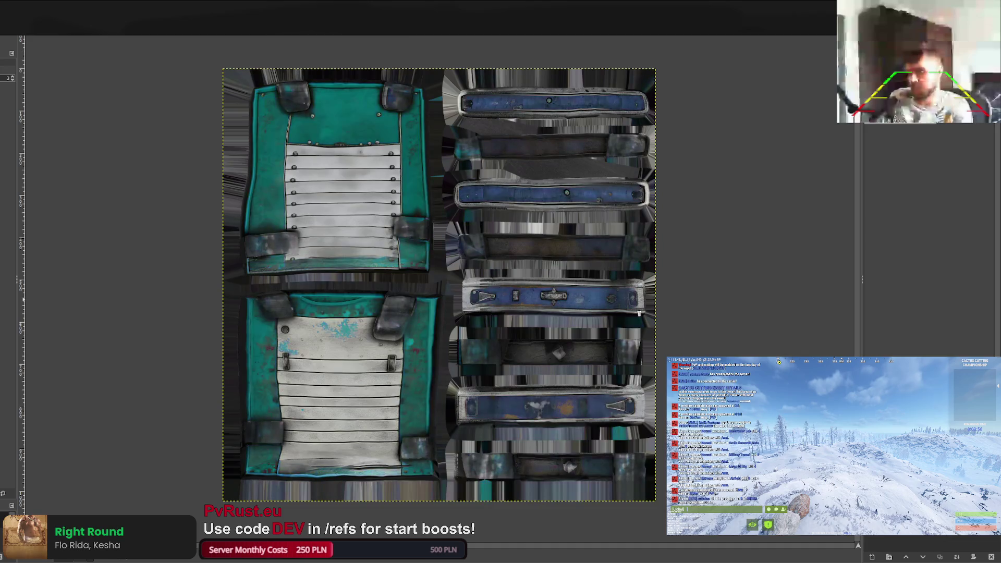
key("ctrl+Page_Down")
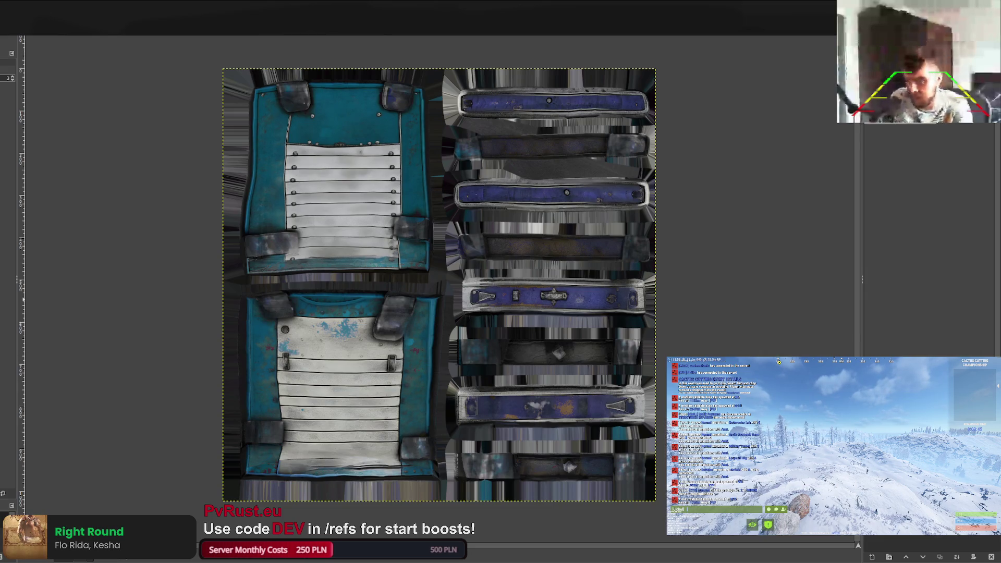
key("ctrl+e")
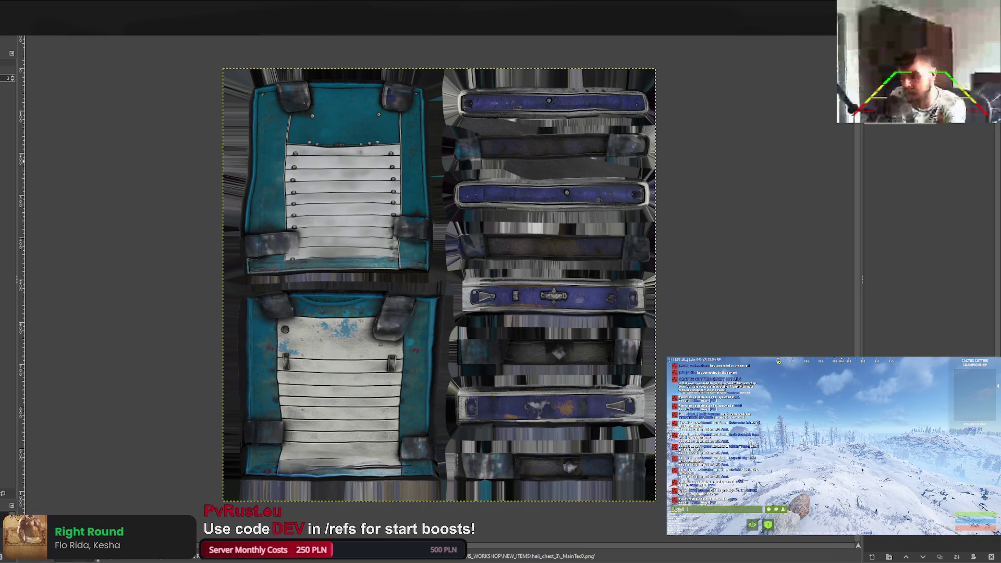
key("ctrl+Page_Down")
key("ctrl+Page_Down")
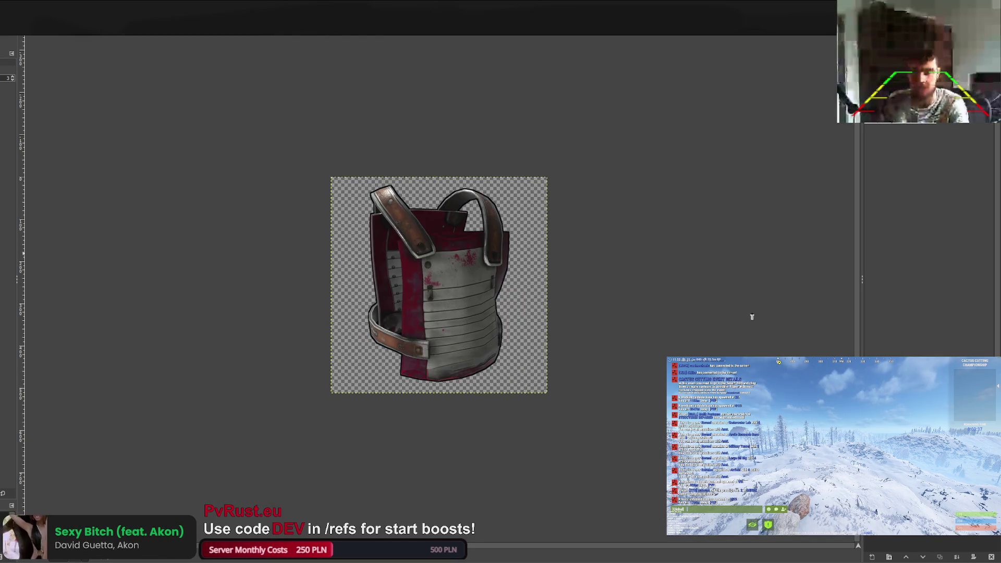
Recolour the vest icon teal with blue straps.
key("ctrl+Page_Down")
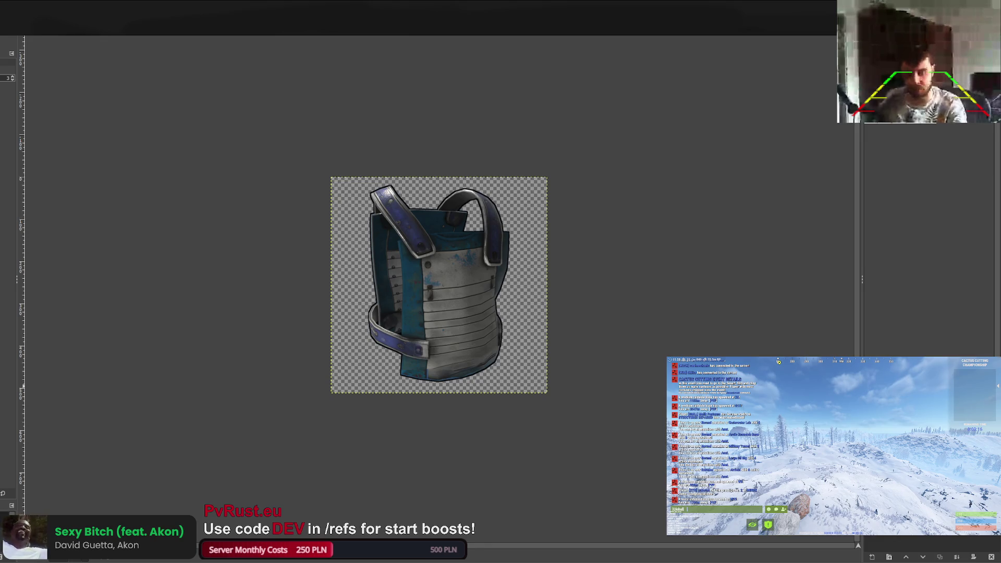
key("ctrl+Page_Down")
key("ctrl+Page_Down")
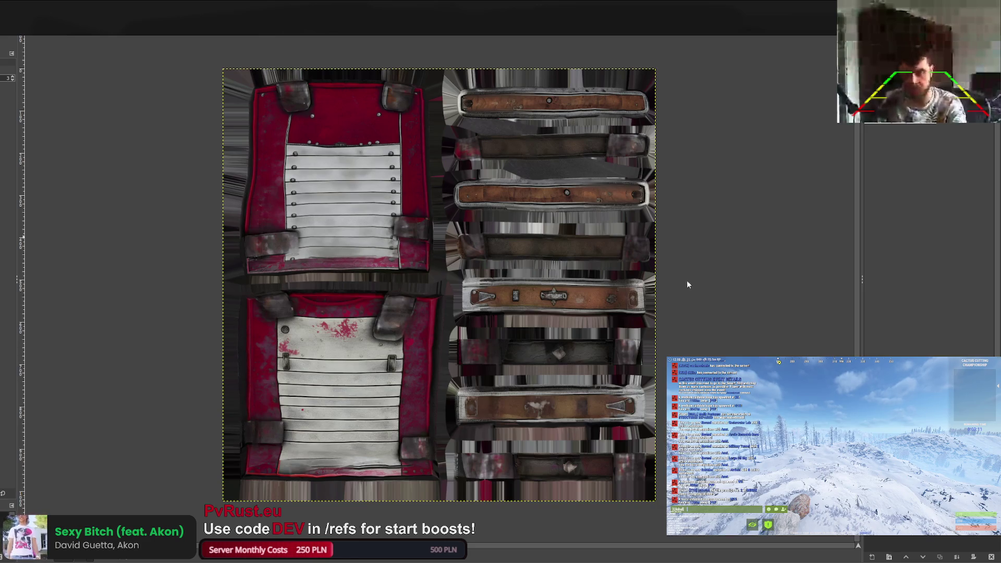
Shift the armour texture to green and save it as heli_chest_2's _MainTex0.png.
key("ctrl+Page_Down")
key("ctrl+Page_Down")
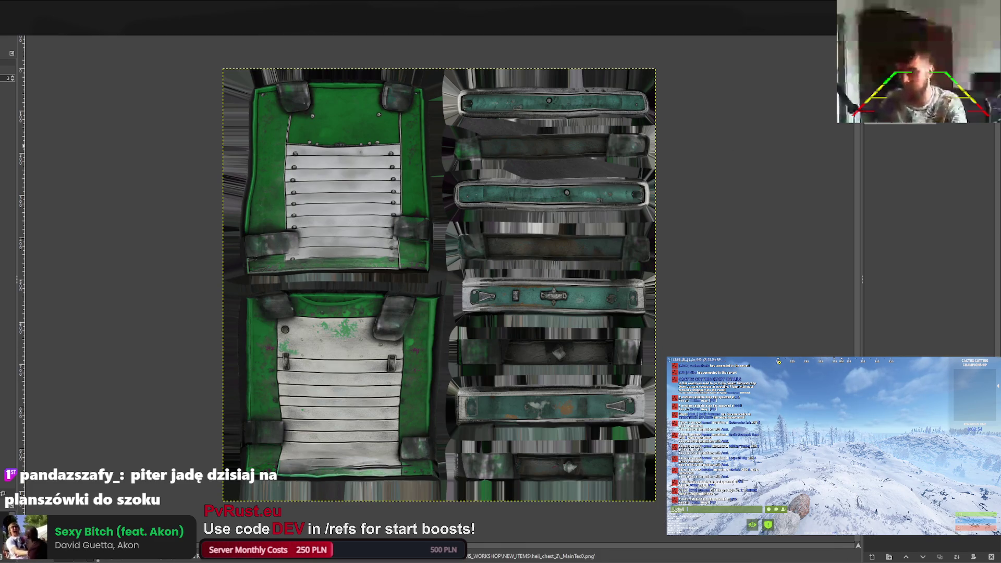
key("ctrl+Tab")
key("ctrl+Tab")
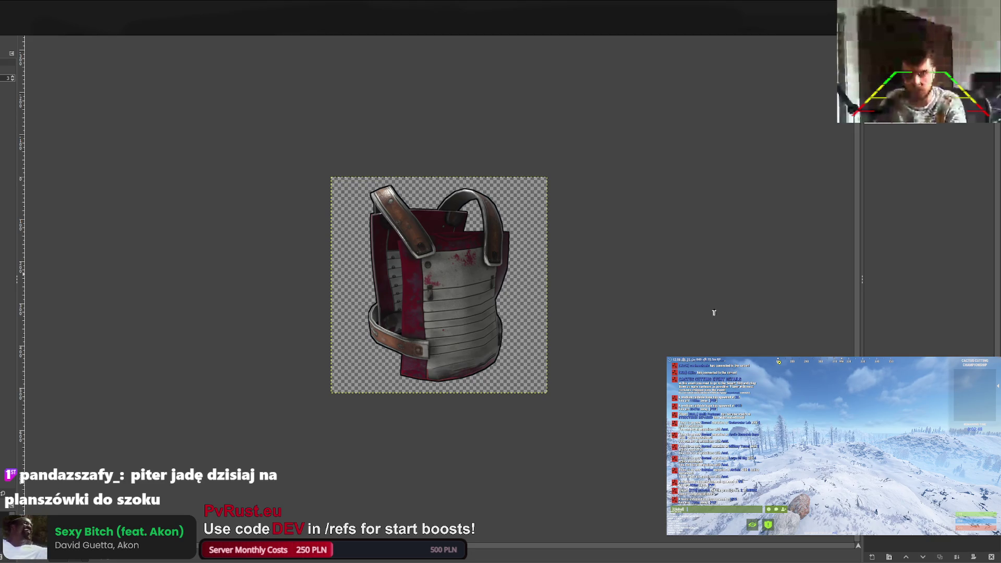
Recolour the vest icon green, export it as icon.png, and return to the texture sheet.
key("ctrl+Tab")
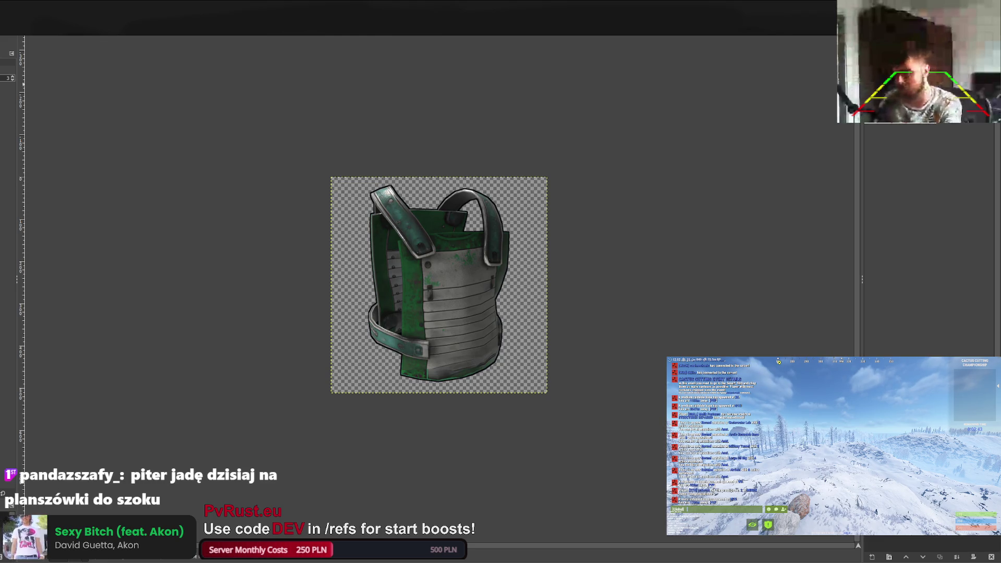
key("ctrl+e")
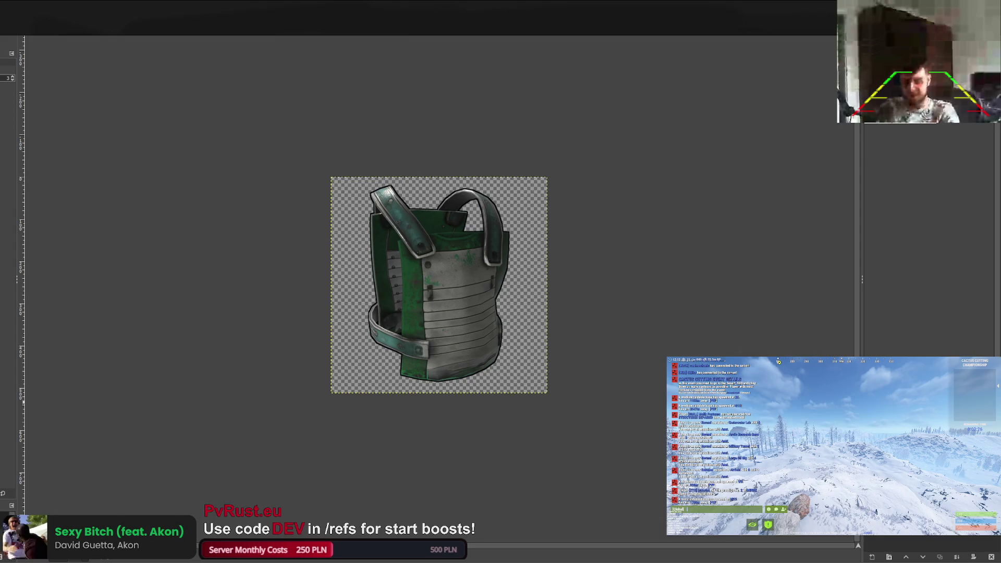
key("ctrl+Page_Down")
key("ctrl+Page_Down")
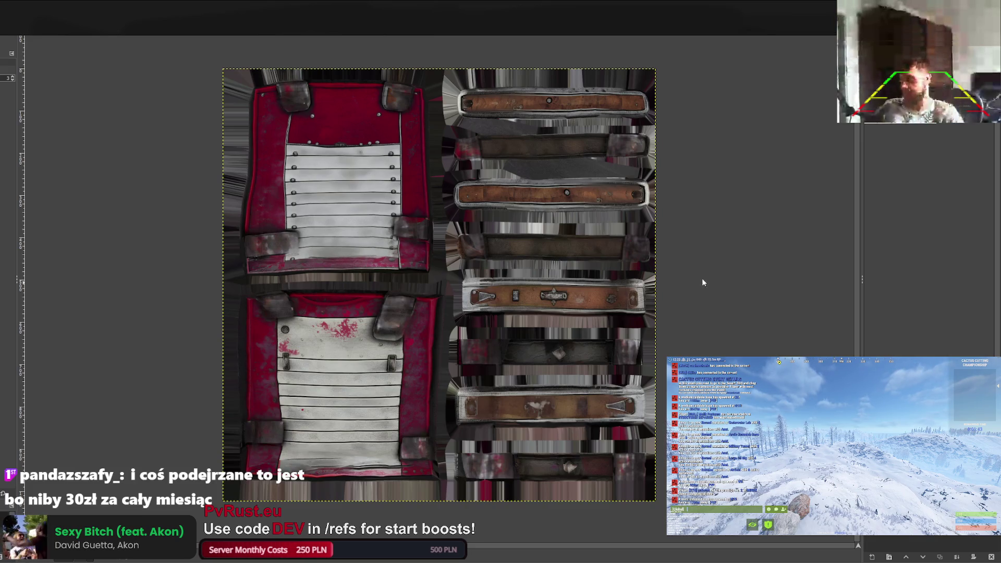
Shift the texture's red and brown areas to yellow-green and export it as _MainTex0.png.
key("ctrl+z")
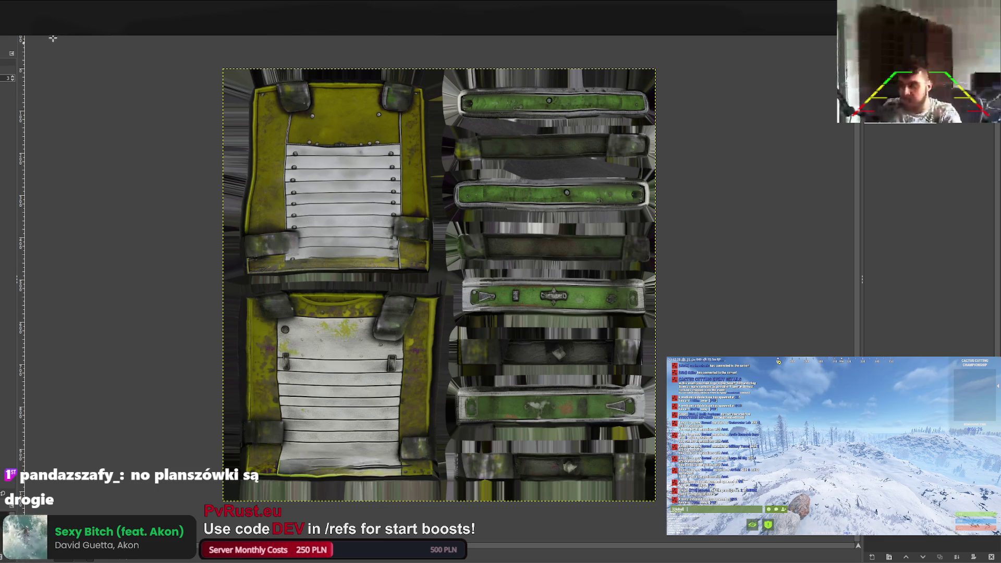
key("ctrl+e")
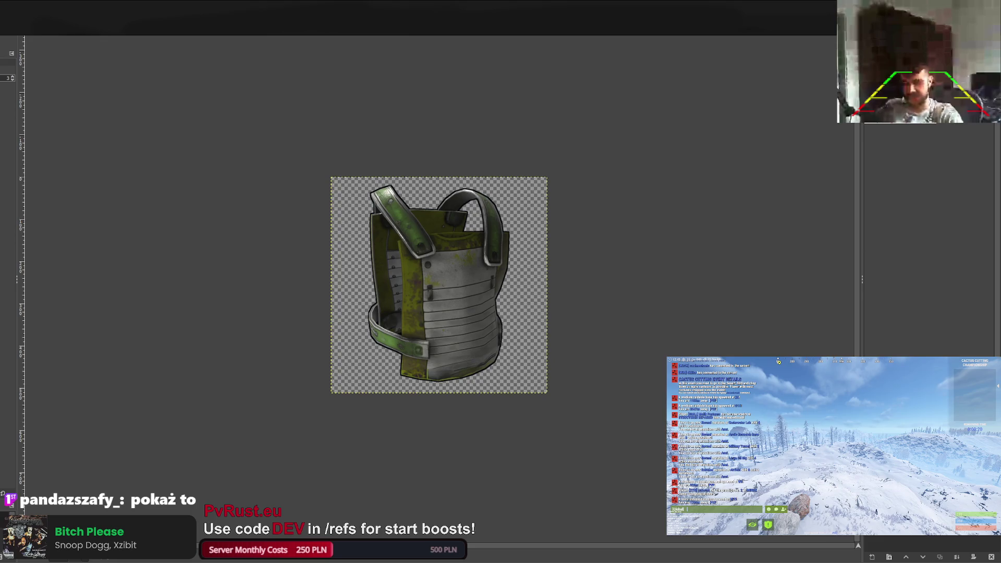
key("alt+Tab")
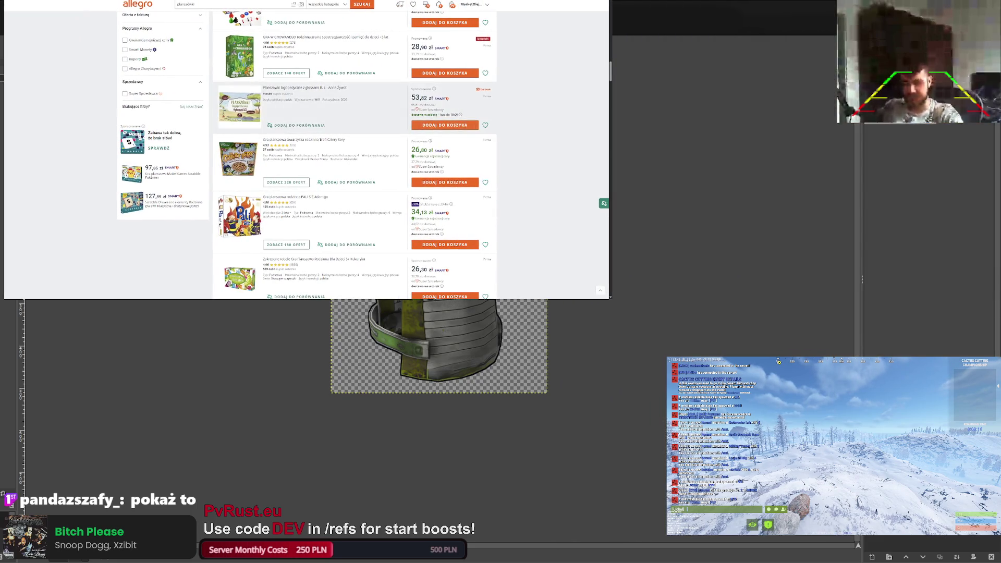
Browse the Allegro planszówki listings and product previews, then start a new browser tab.
scroll(88, 120, "up", 5)
scroll(89, 120, "up", 10)
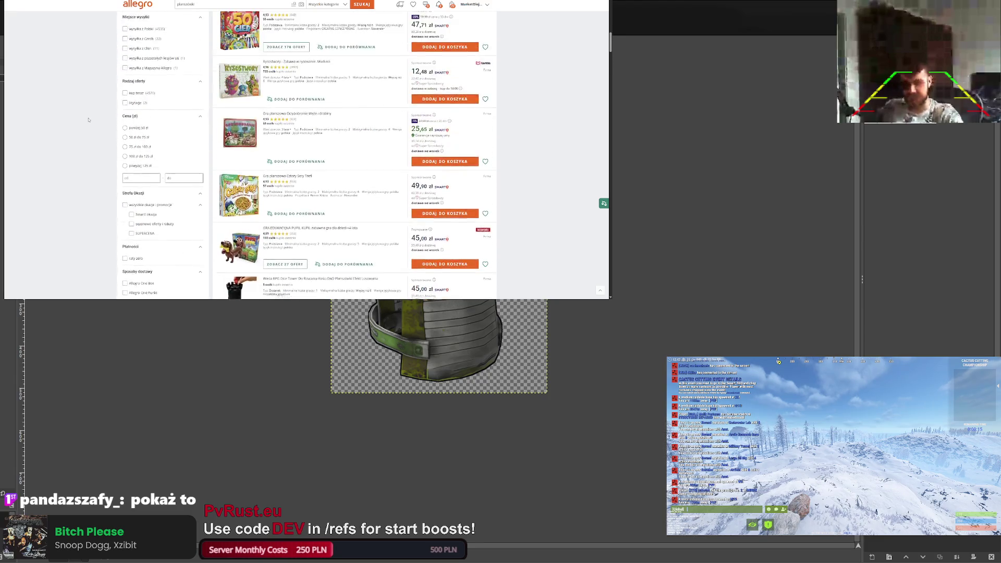
scroll(92, 146, "up", 3)
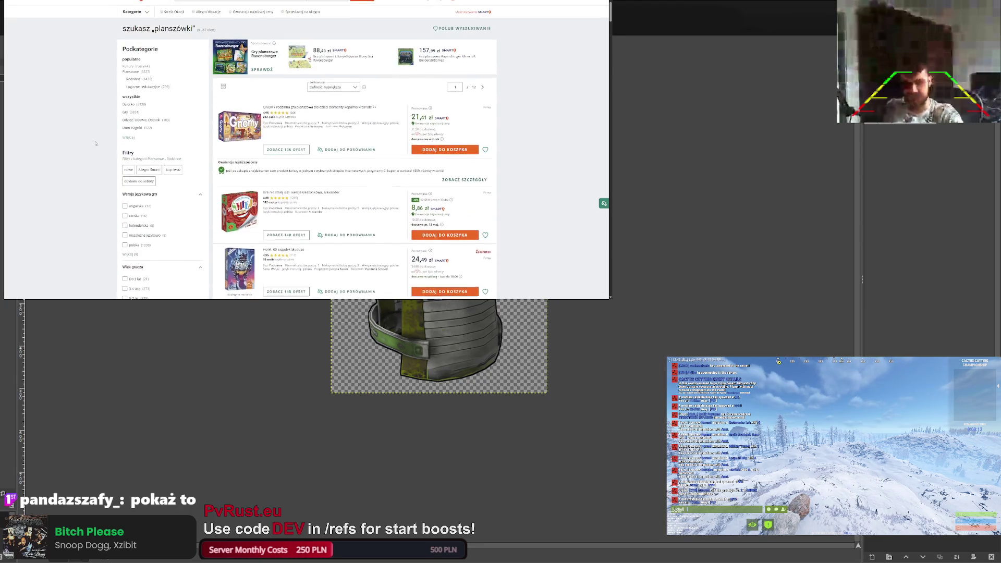
mouse_move(204, 128)
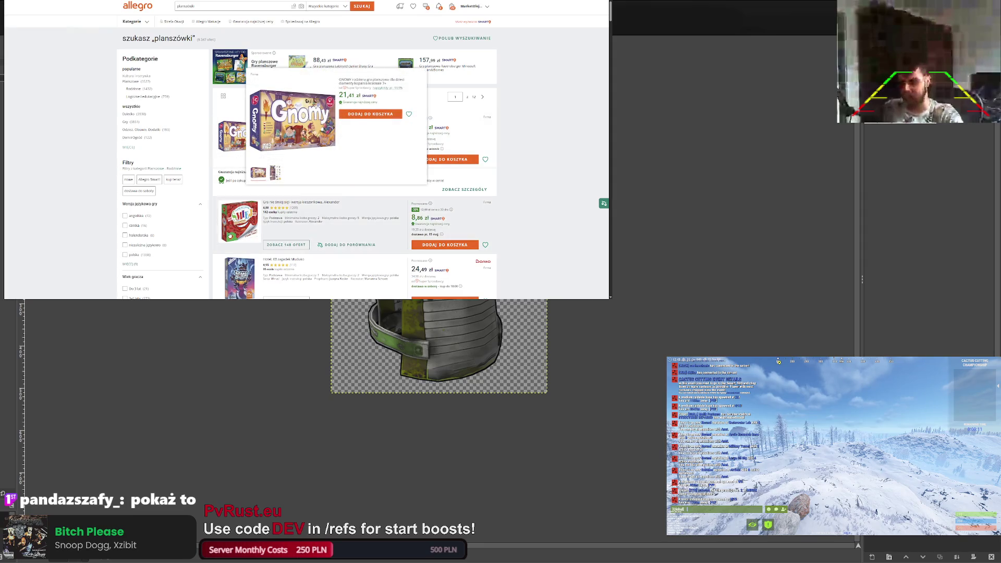
scroll(237, 224, "down", 1)
mouse_move(242, 236)
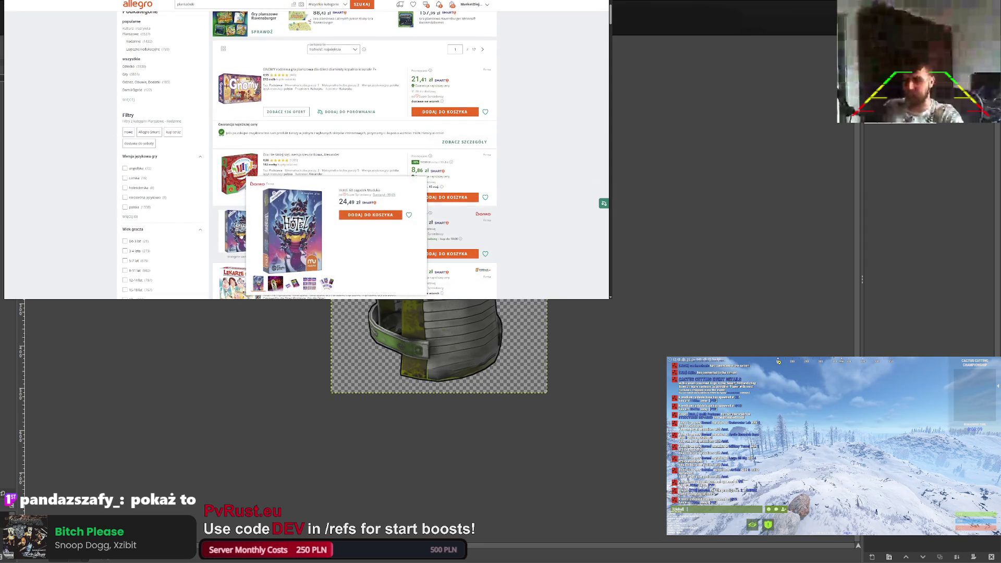
scroll(244, 198, "down", 2)
mouse_move(245, 170)
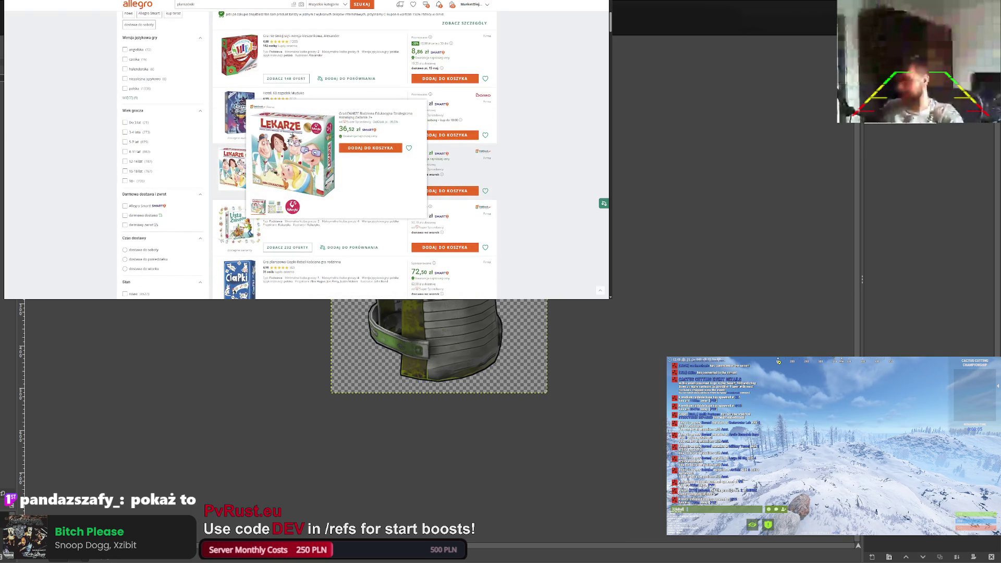
scroll(237, 182, "down", 5)
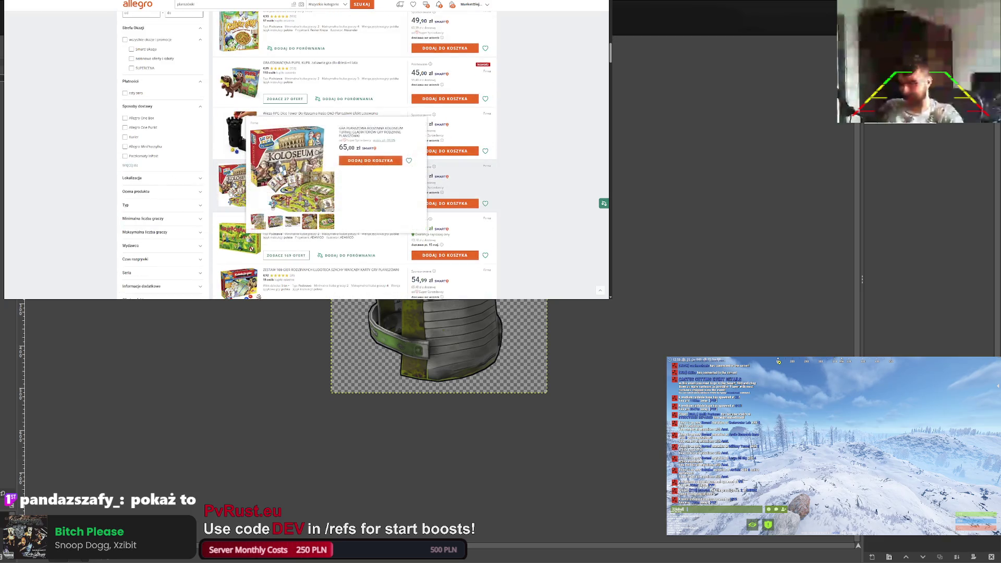
scroll(232, 188, "down", 2)
scroll(241, 180, "down", 2)
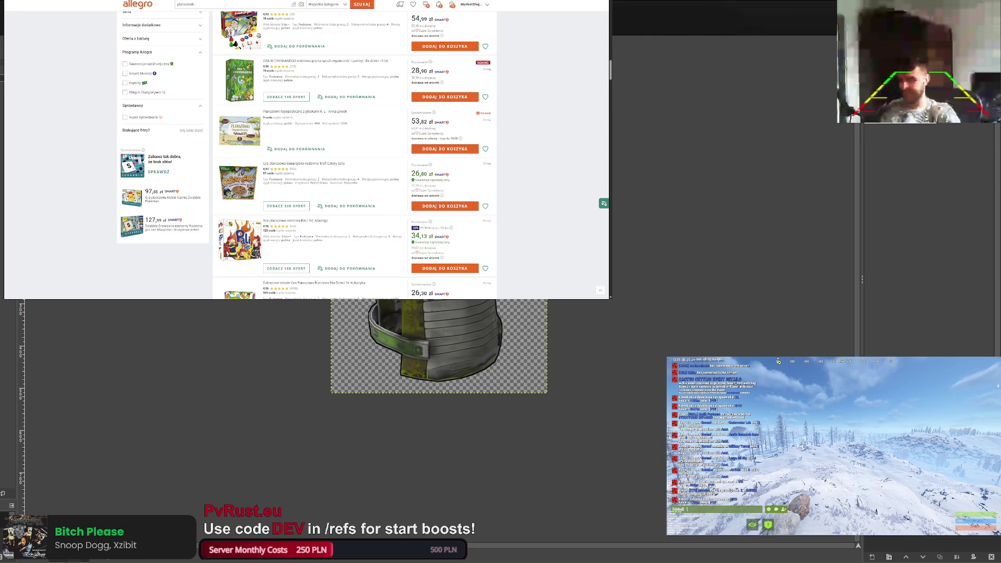
key("ctrl+t")
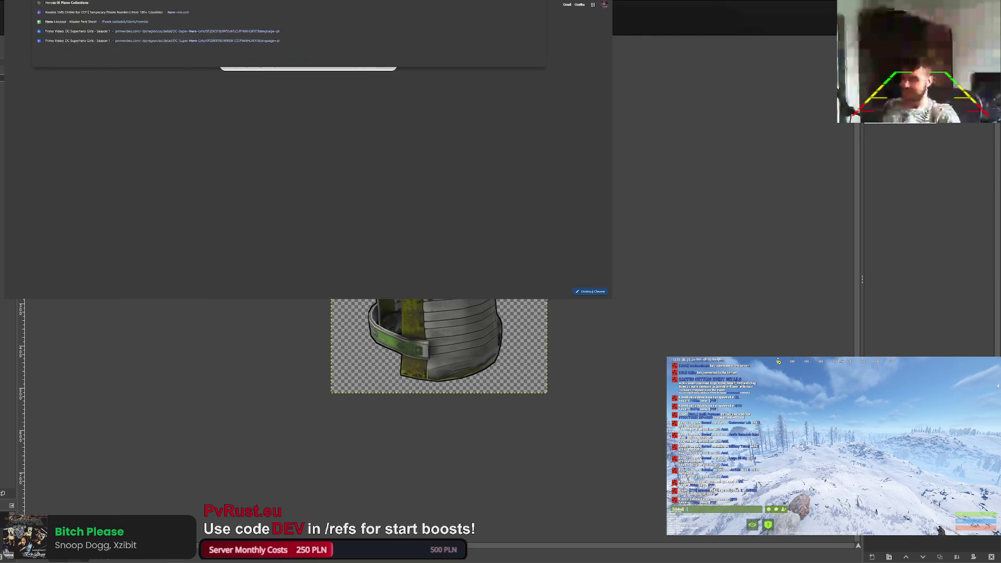
Search Google for 'heroes 3 board game' and look over the Jaskinia Behemota site.
type("heroes 3 board game")
key("Return")
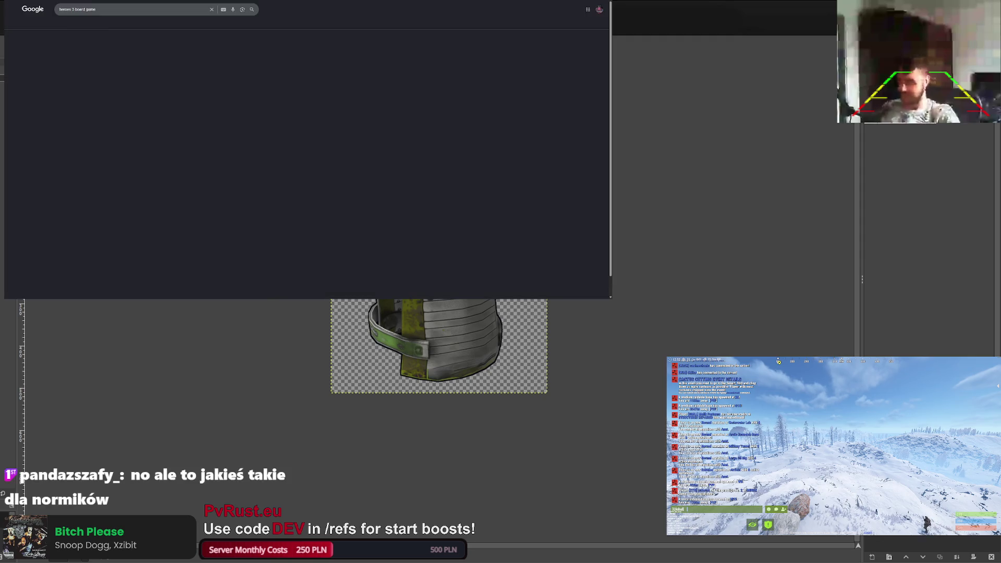
scroll(253, 12, "down", 2)
left_click(104, 179)
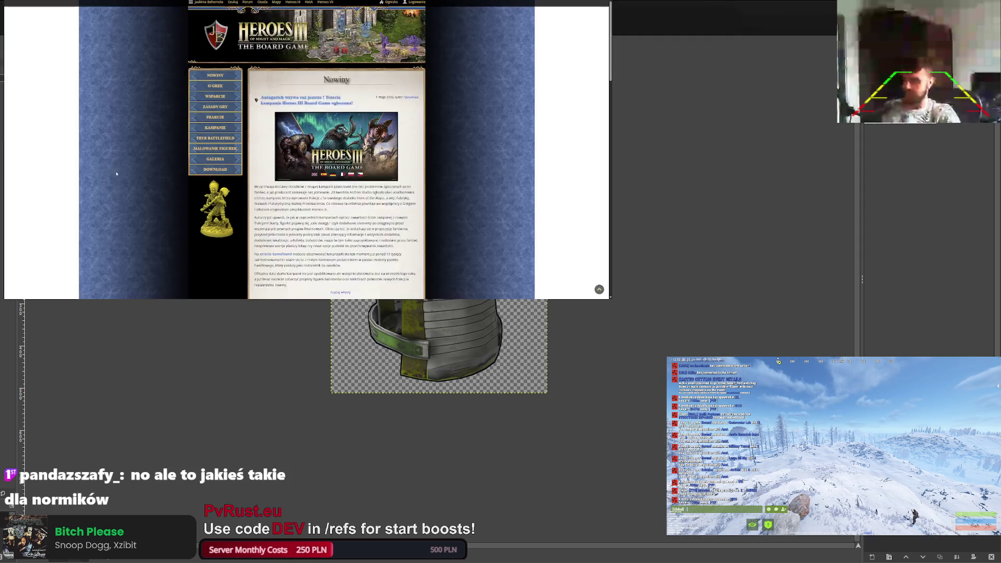
scroll(336, 152, "down", 10)
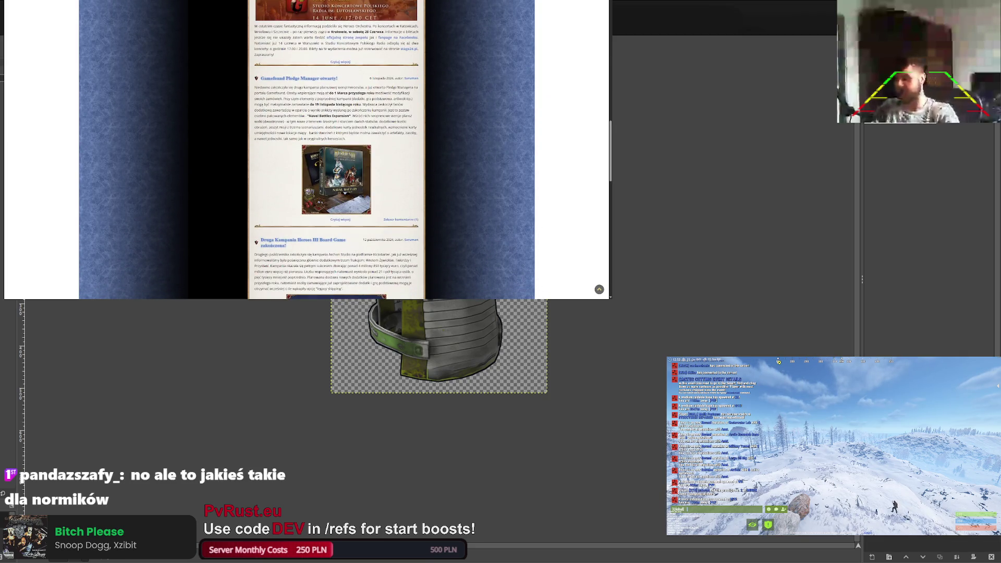
key("alt+Left")
Check the Gamefound expansions project (€7,588,080 pledged) and the Archon Studio HoMM III page.
scroll(115, 222, "down", 1)
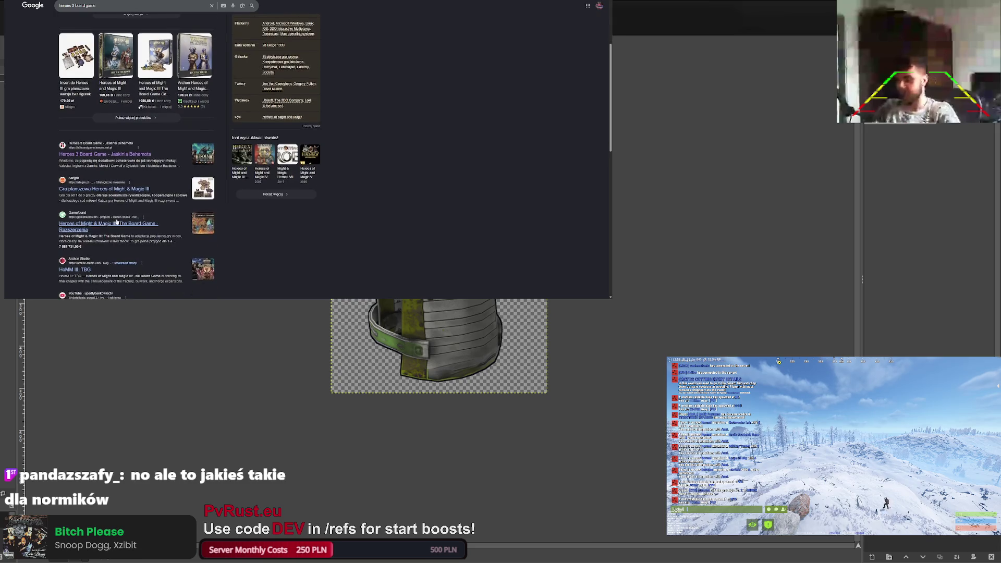
left_click(115, 223)
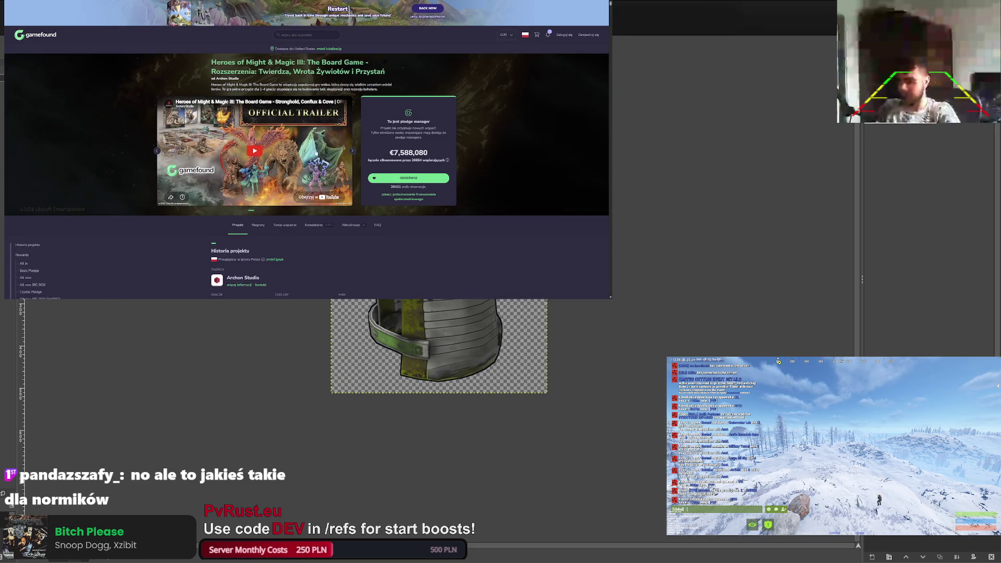
double_click(408, 153)
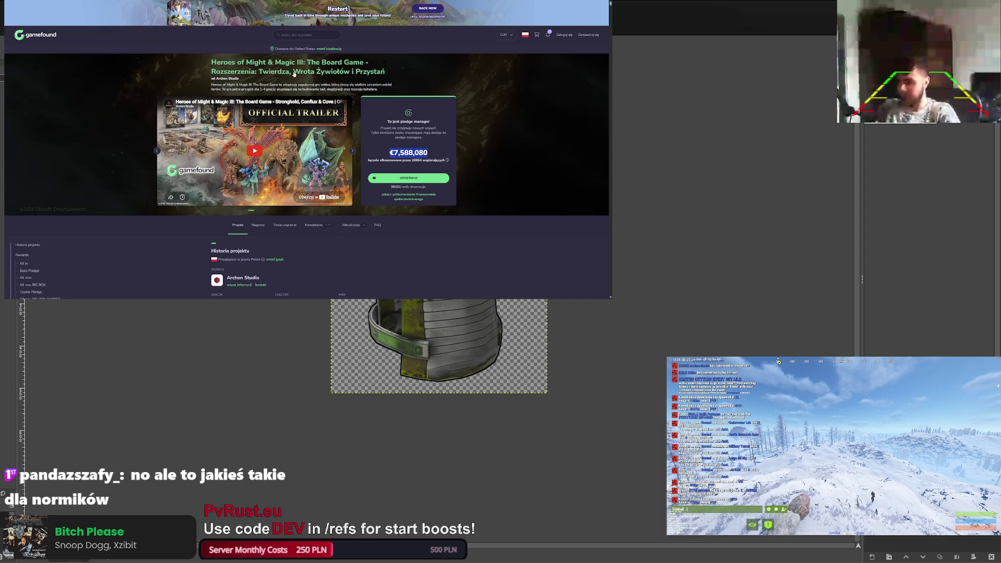
key("alt+Left")
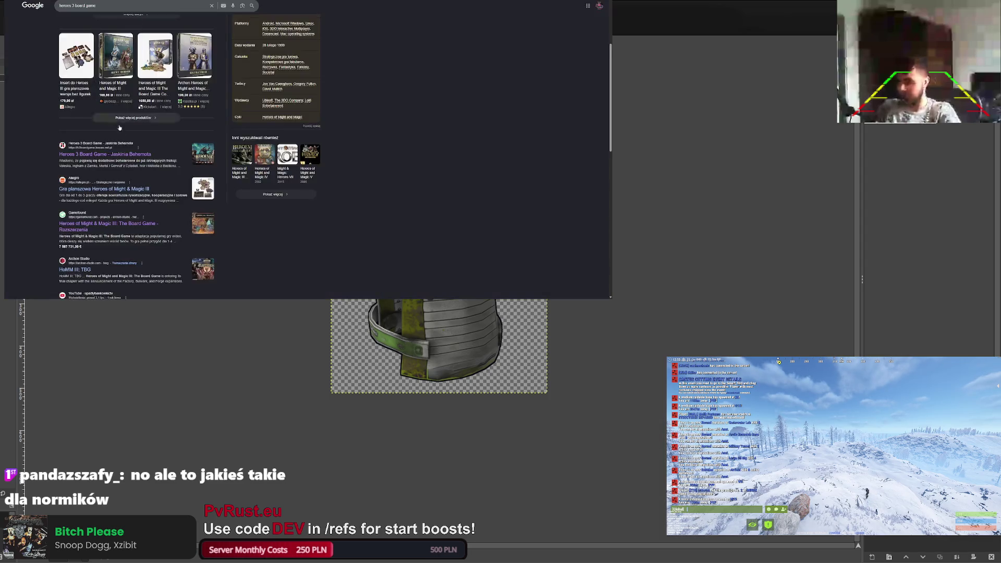
scroll(81, 176, "down", 5)
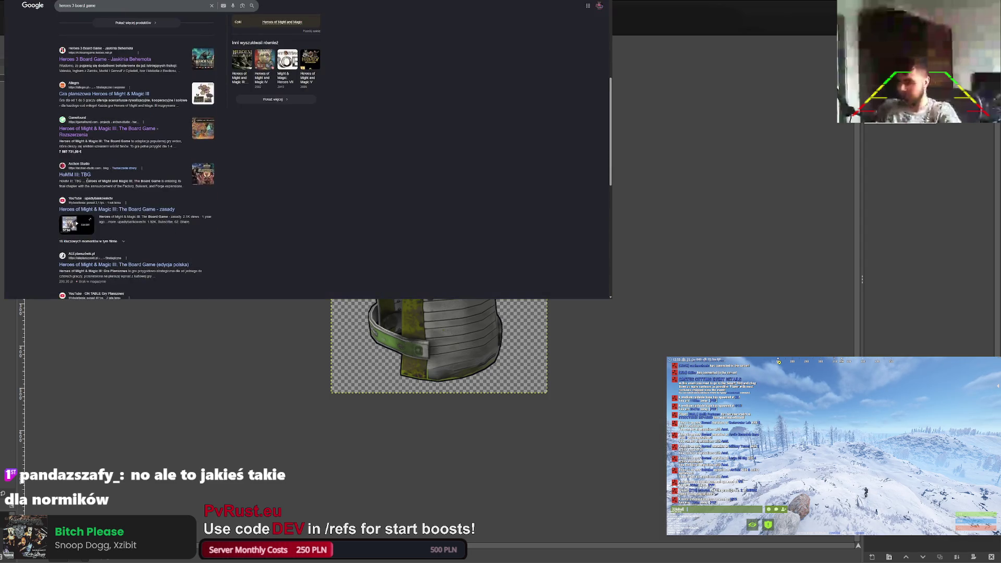
left_click(82, 176)
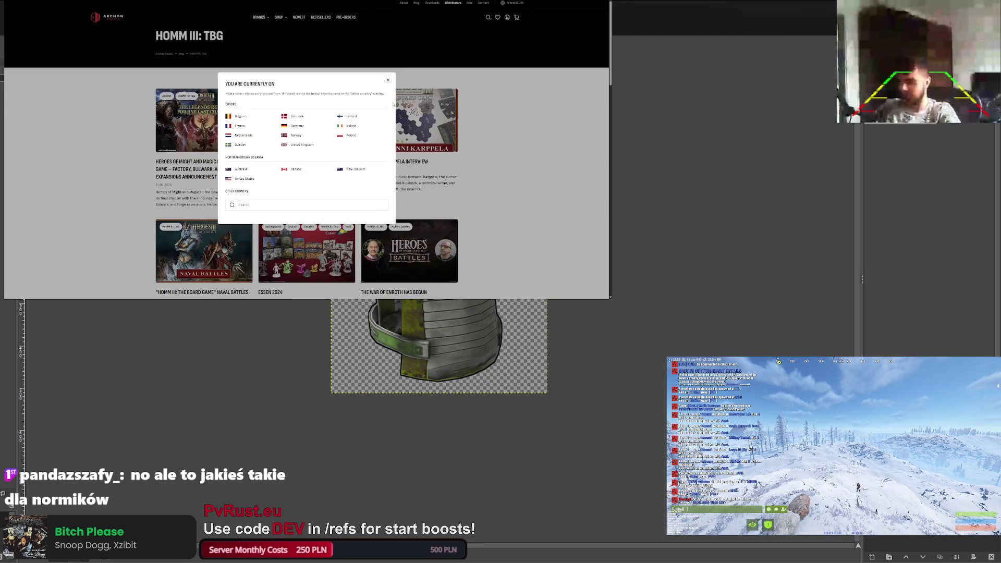
key("alt+Left")
Open the BoardGameGeek result for the Heroes III board game.
scroll(107, 5, "up", 5)
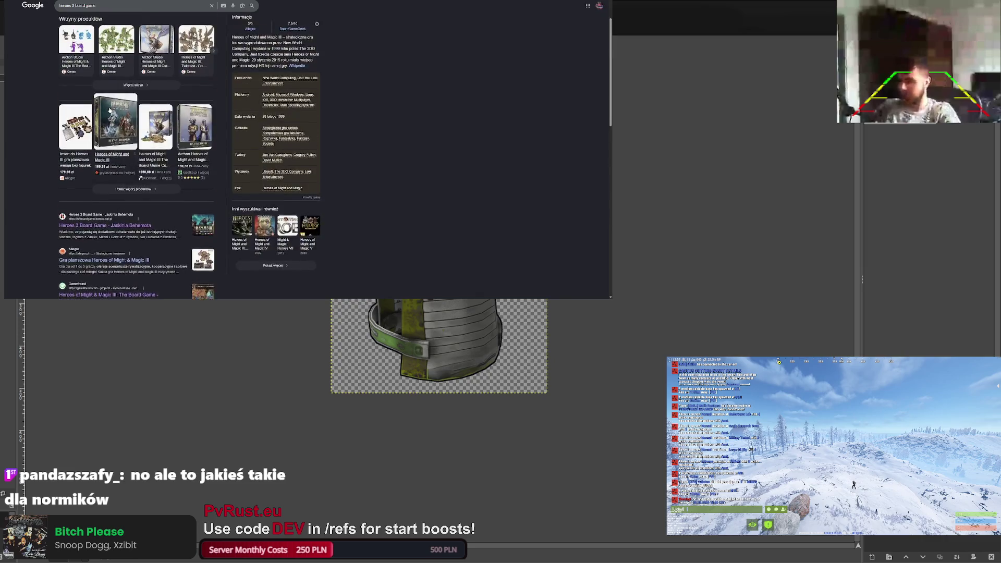
scroll(107, 87, "down", 6)
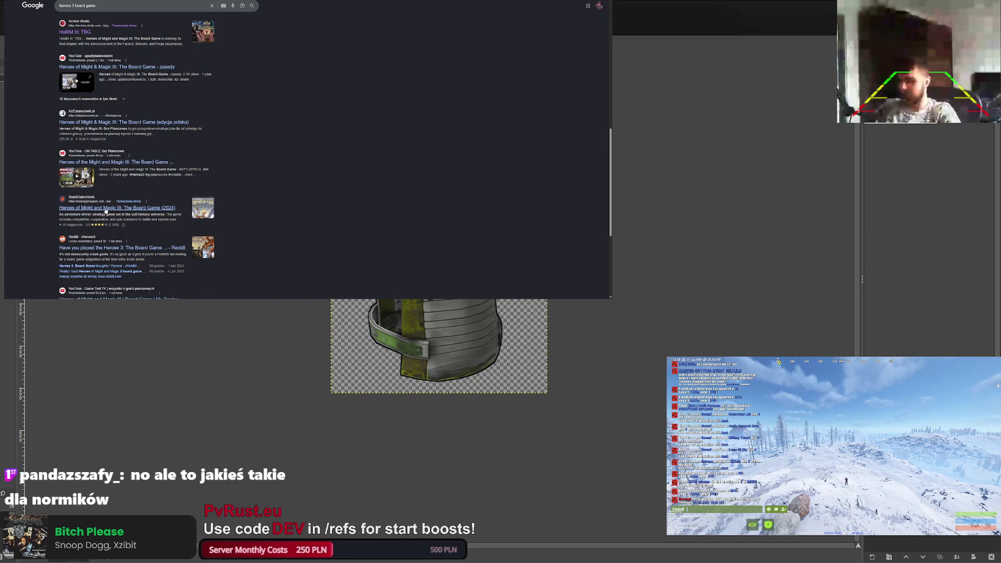
left_click(106, 208)
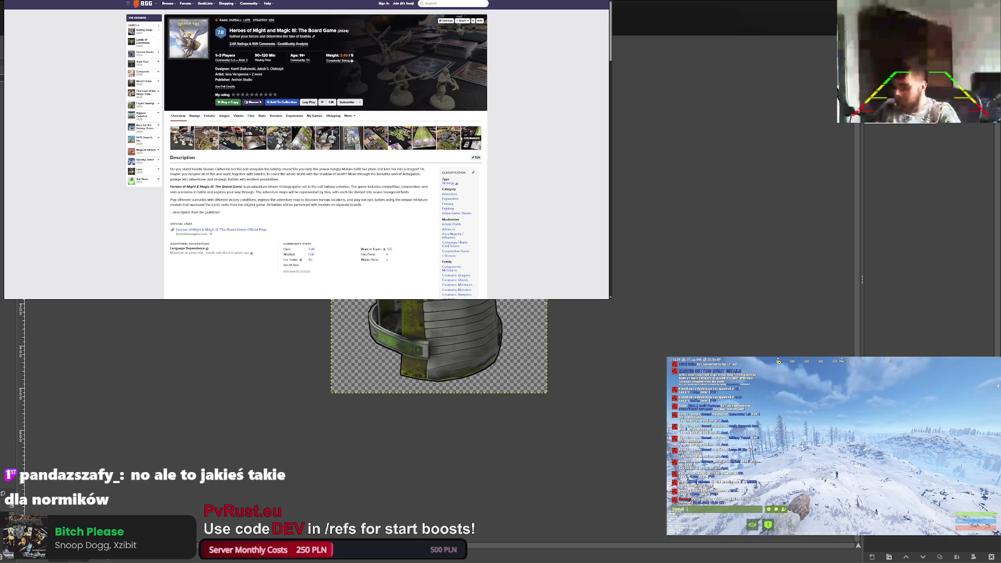
Flip through the BoardGameGeek image gallery, including the Pyrkon photo, then return to Google.
left_click(182, 138)
left_click(293, 167)
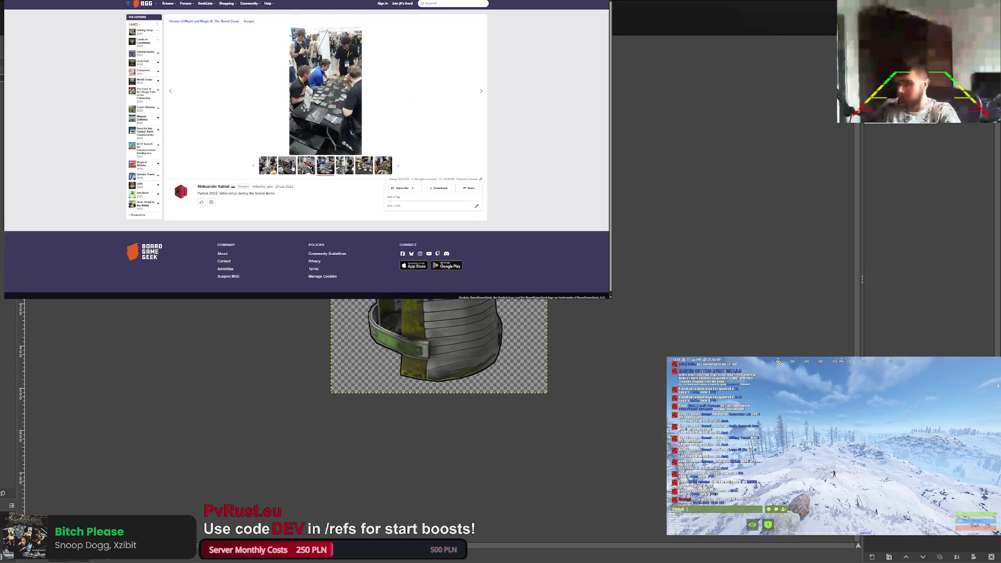
left_click(345, 165)
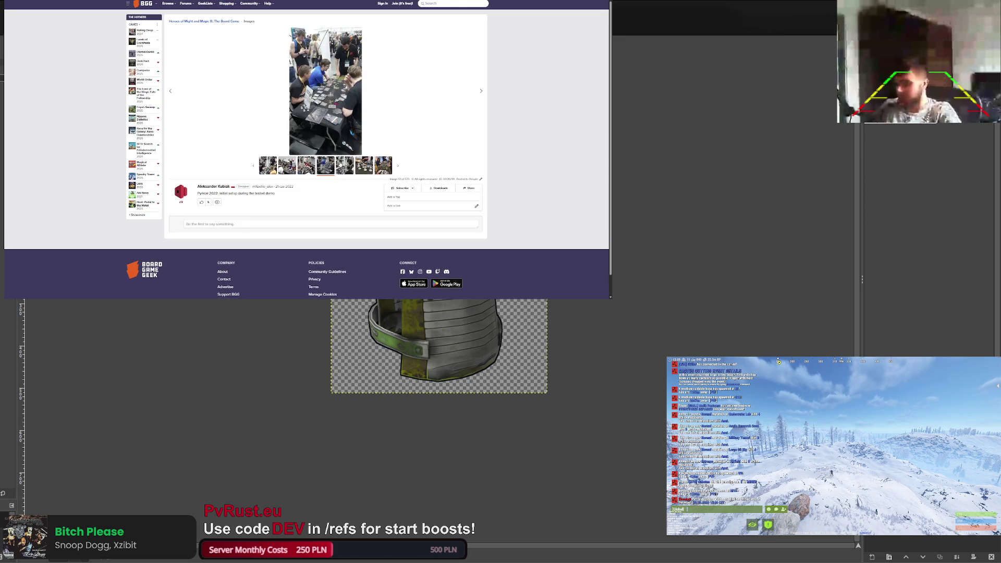
left_click(363, 165)
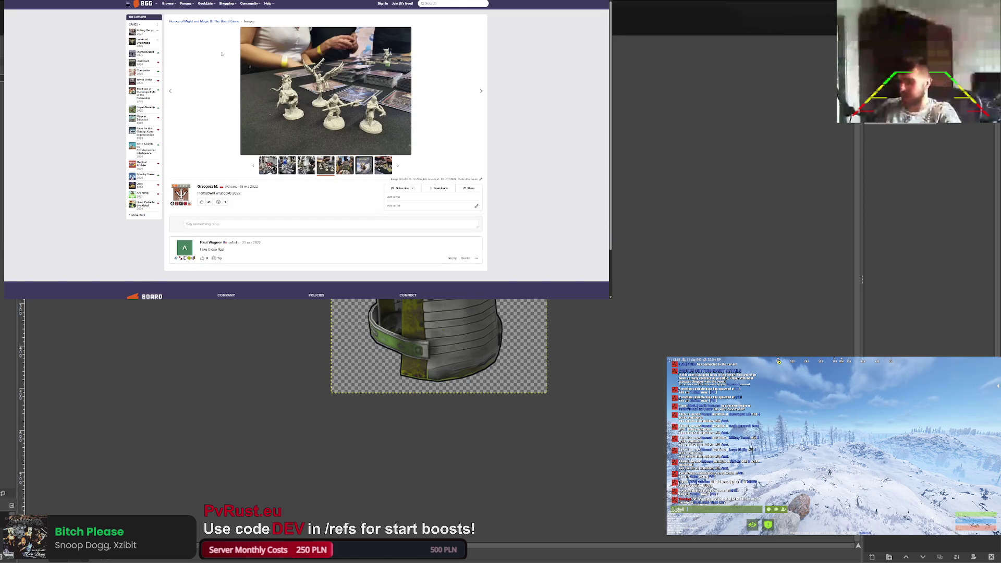
key("Left")
key("Left")
key("Left")
key("alt+Left")
key("alt+Left")
key("alt+Left")
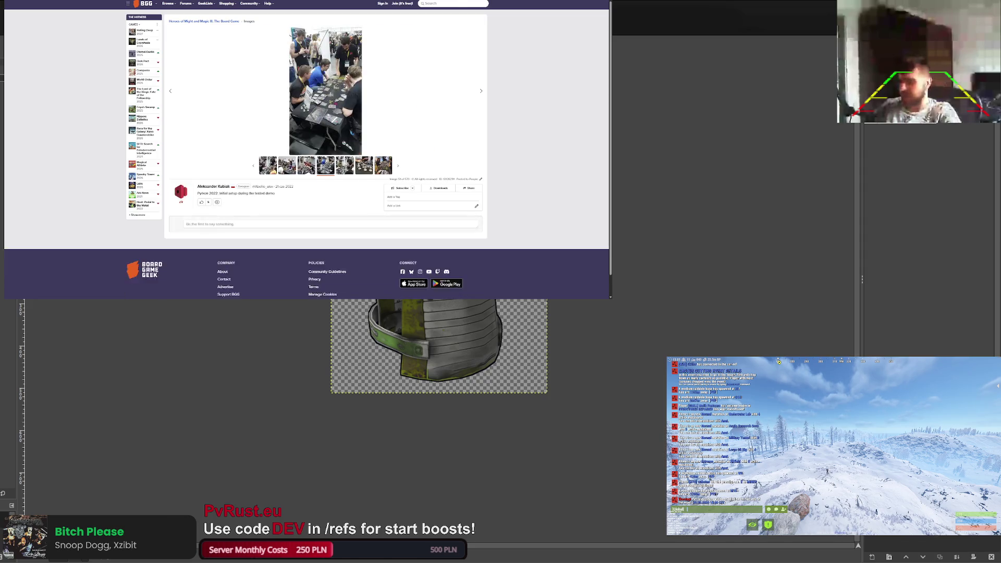
scroll(145, 154, "down", 1)
scroll(144, 154, "up", 10)
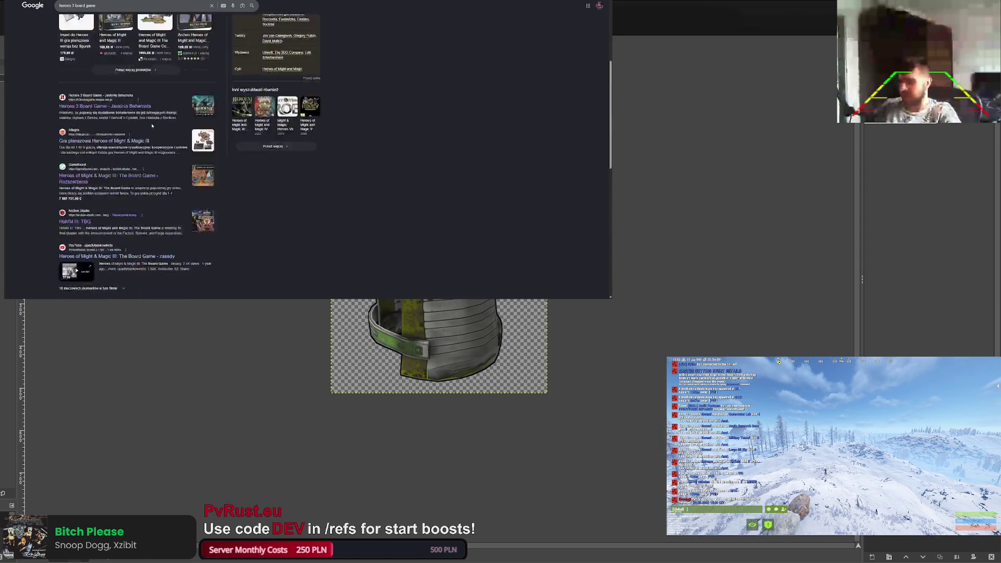
Browse the second and third pages of the Heroes 3 board game search results.
scroll(103, 98, "down", 10)
scroll(103, 98, "down", 3)
left_click(109, 256)
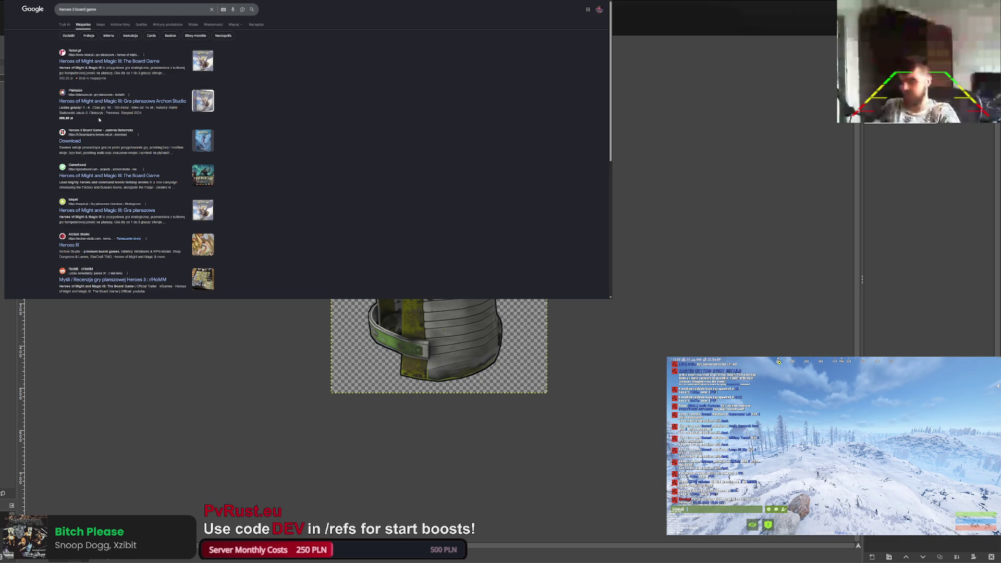
scroll(92, 178, "down", 3)
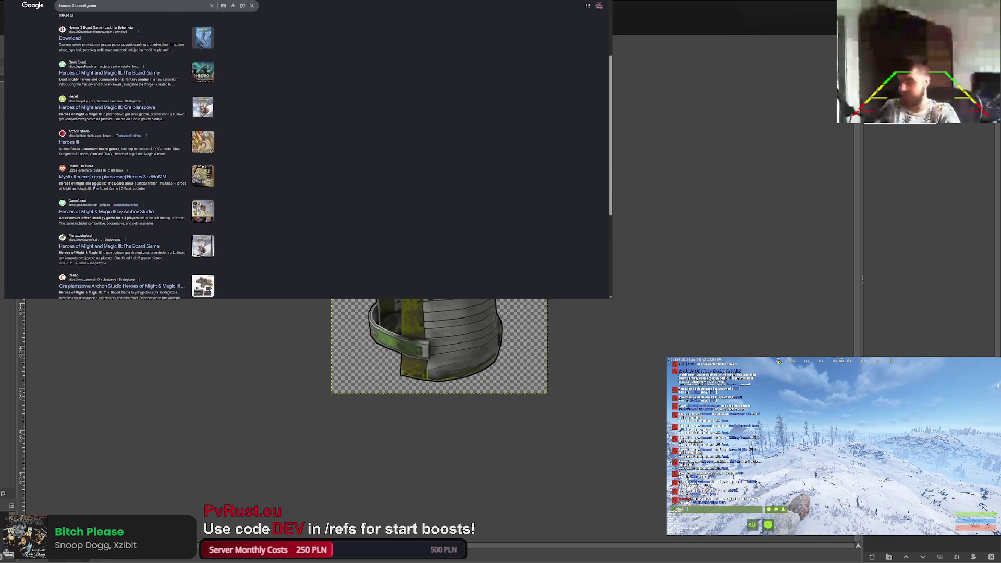
scroll(95, 189, "down", 3)
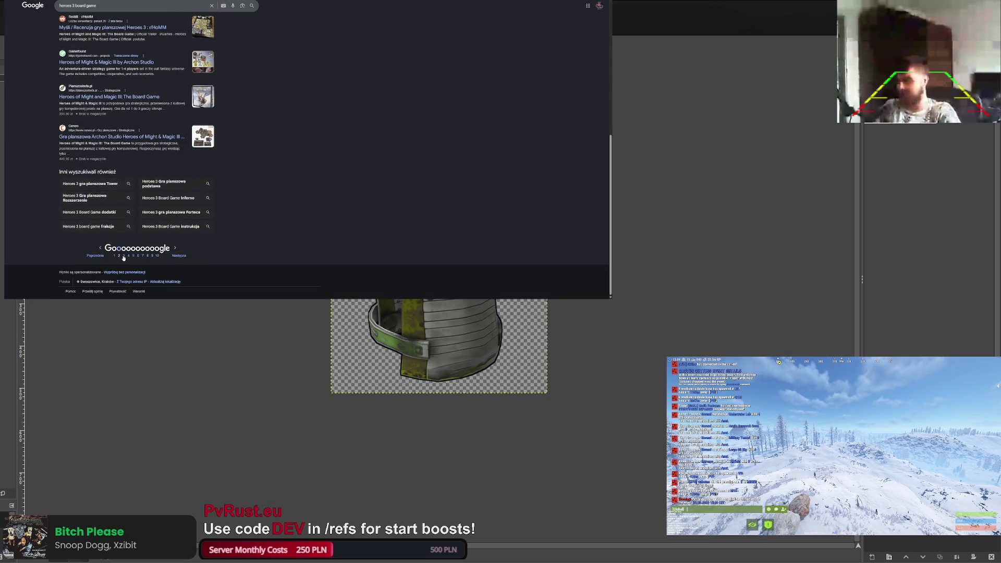
left_click(124, 249)
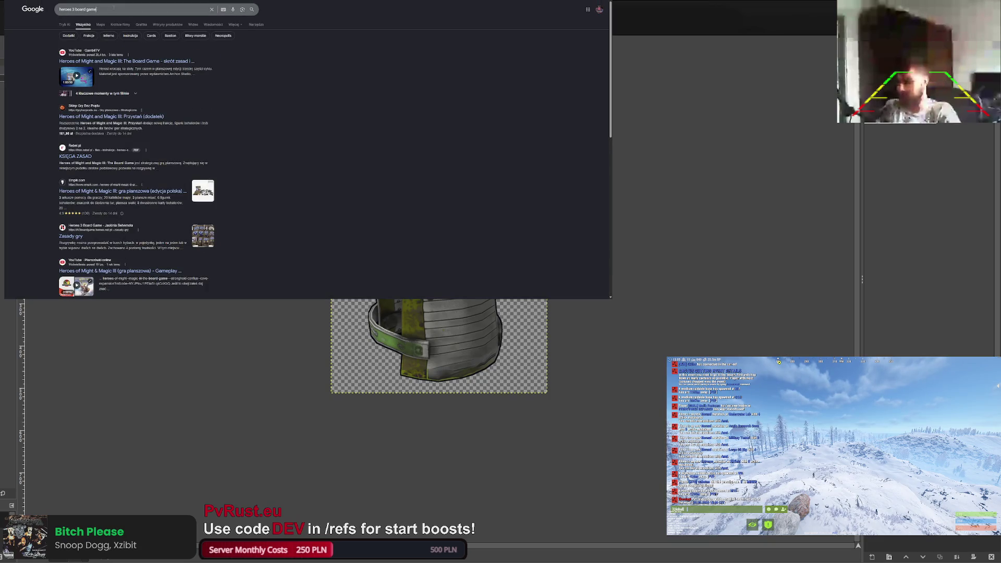
Search 'heroes 3 board game crowdfunding' and open the board game's Kickstarter campaign.
type("crowdfunding")
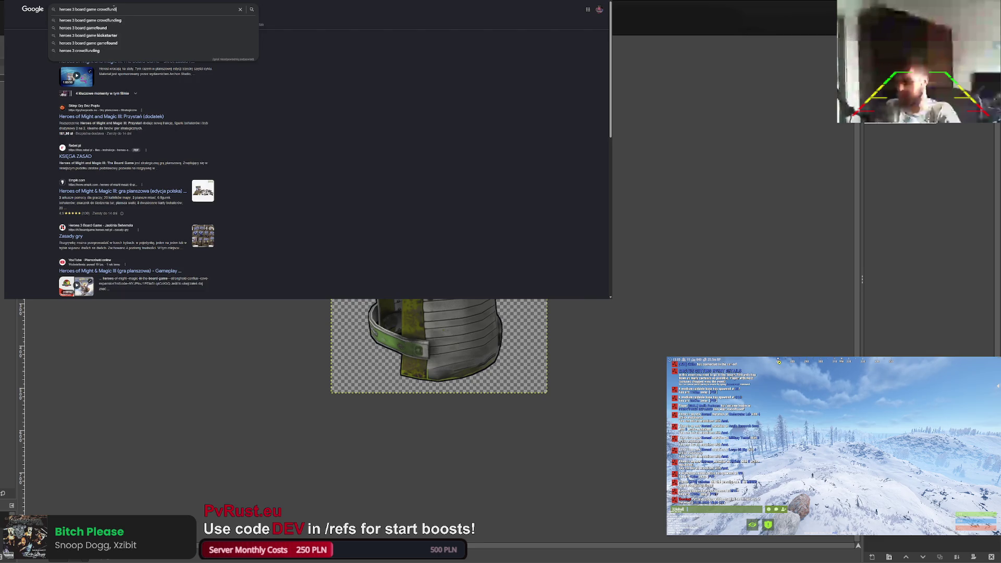
key("Return")
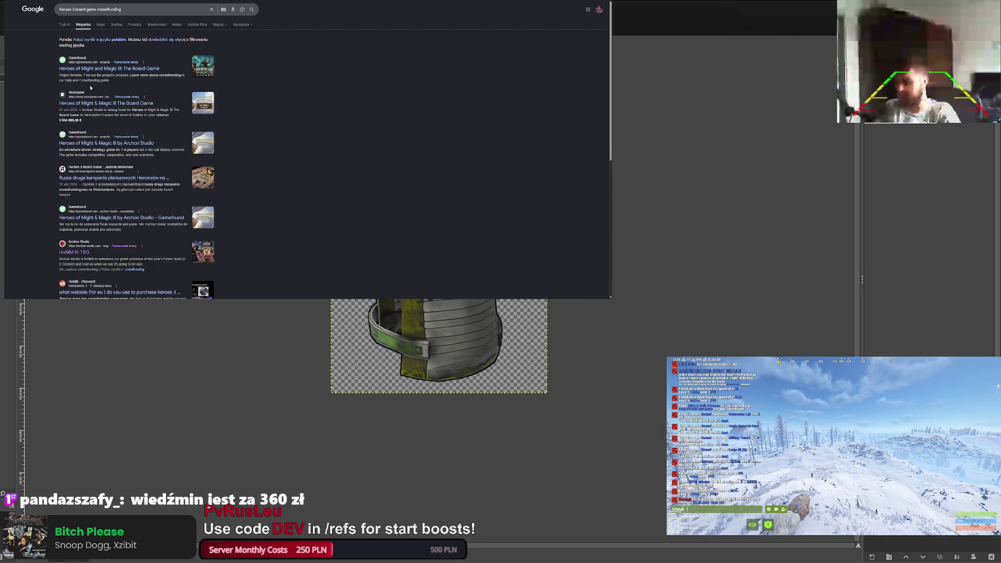
left_click(91, 105)
Scroll the campaign story down to The Grail Pledge tier and highlight its title and backer count.
scroll(219, 196, "down", 3)
scroll(234, 182, "down", 10)
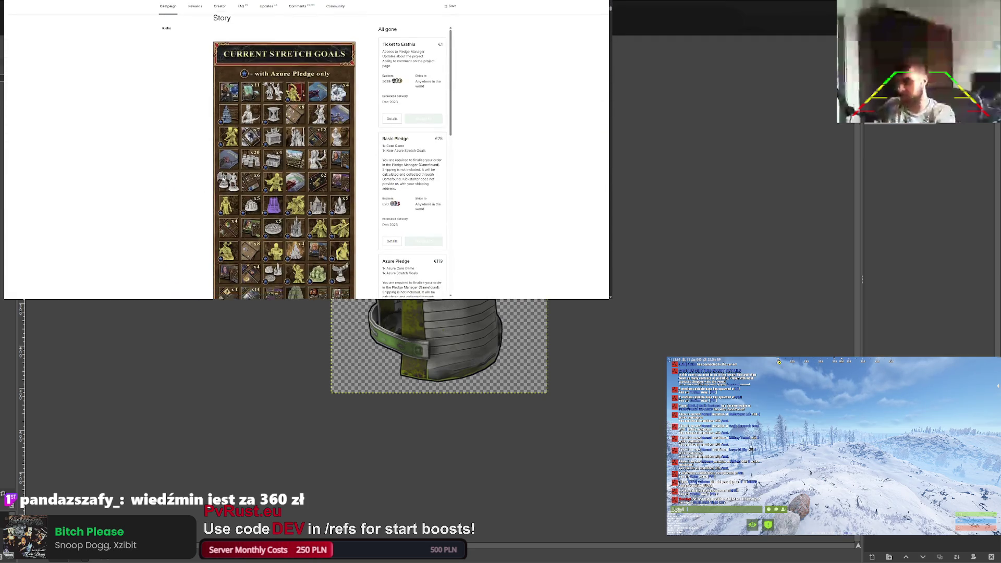
scroll(256, 163, "down", 10)
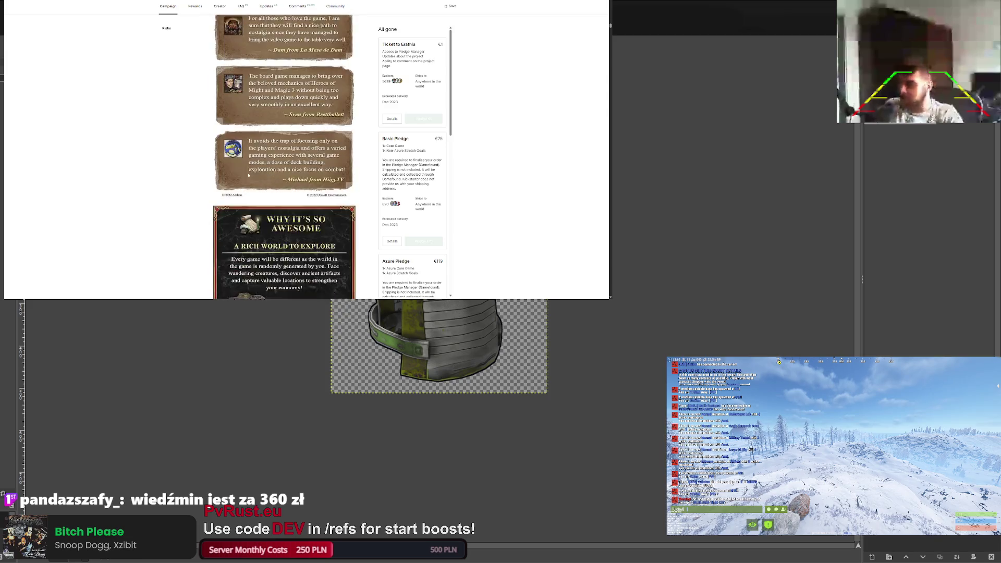
scroll(265, 115, "down", 10)
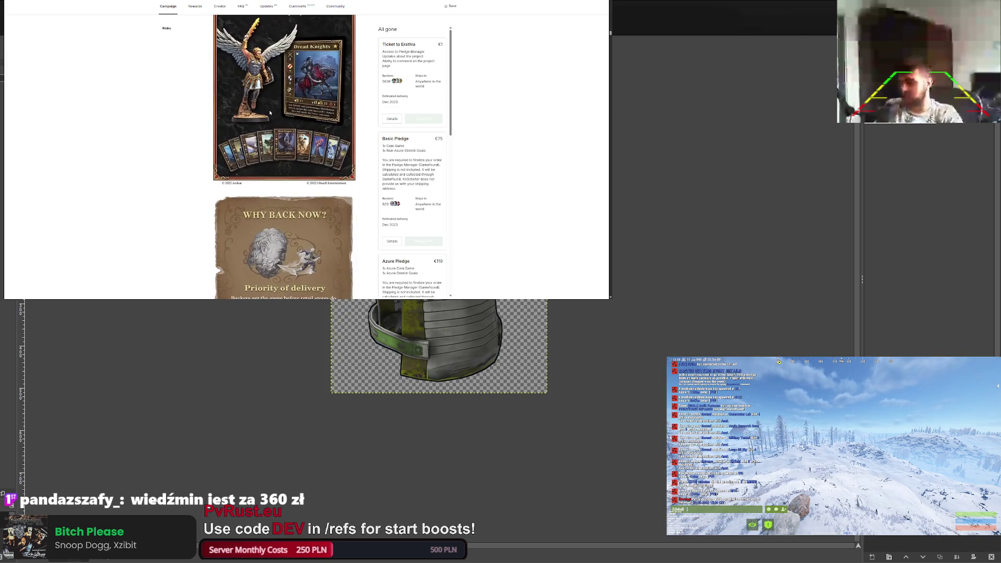
scroll(272, 112, "down", 10)
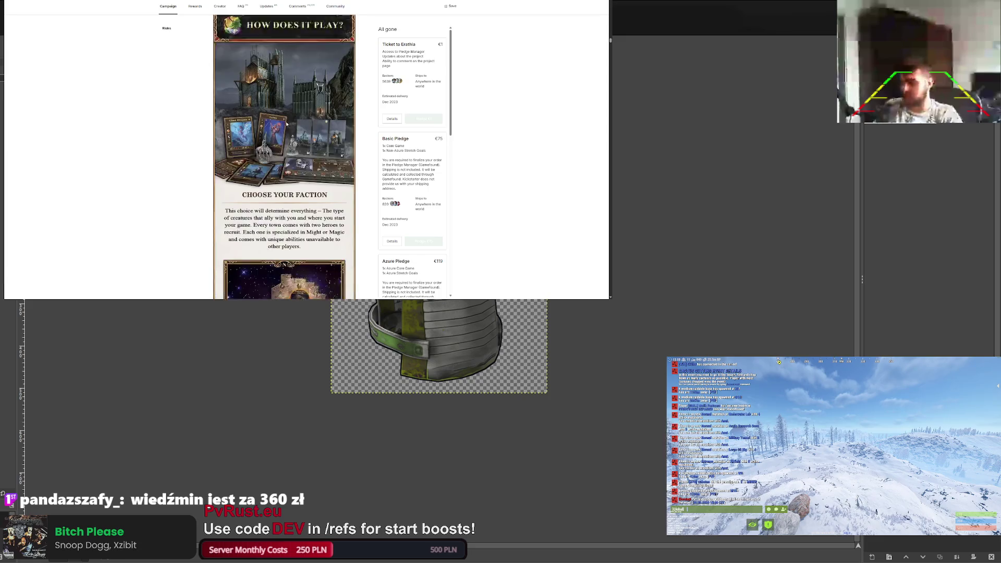
scroll(286, 128, "down", 10)
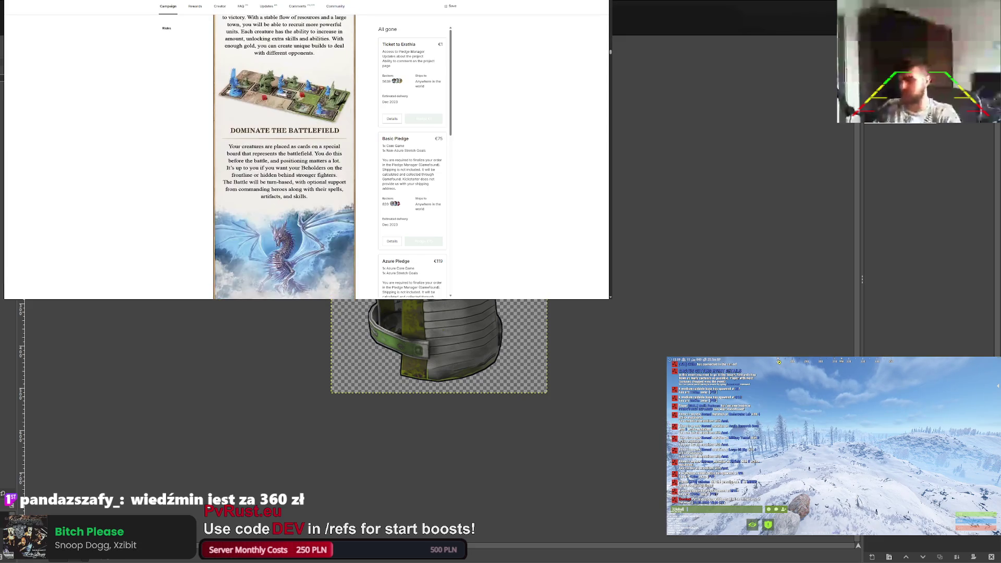
scroll(280, 109, "down", 10)
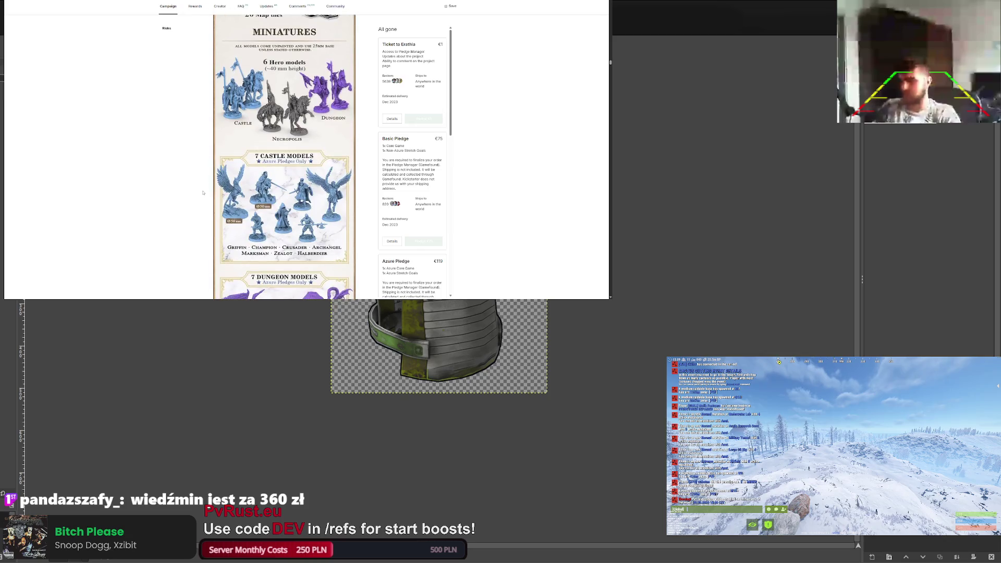
scroll(230, 193, "down", 3)
scroll(230, 161, "down", 5)
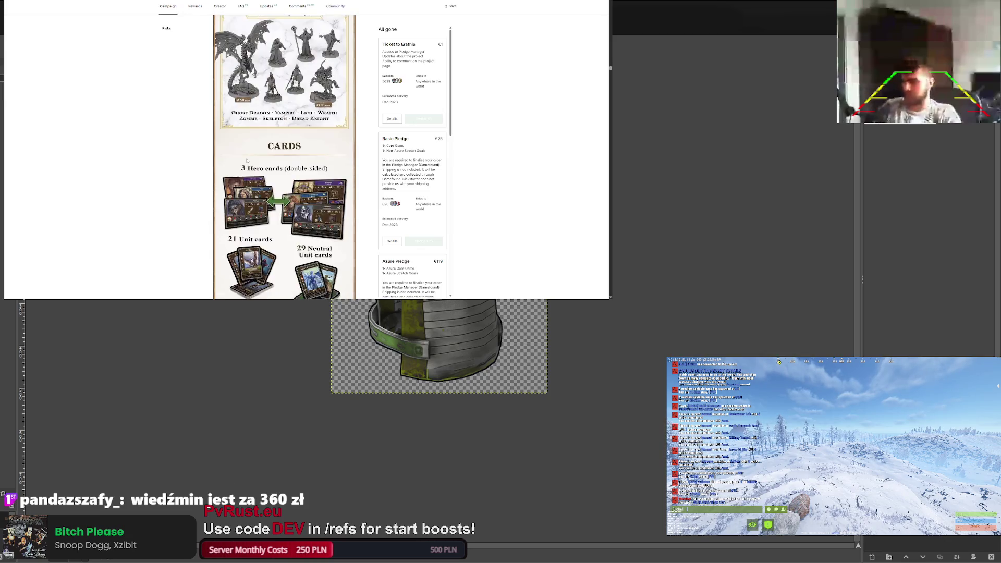
scroll(238, 147, "down", 12)
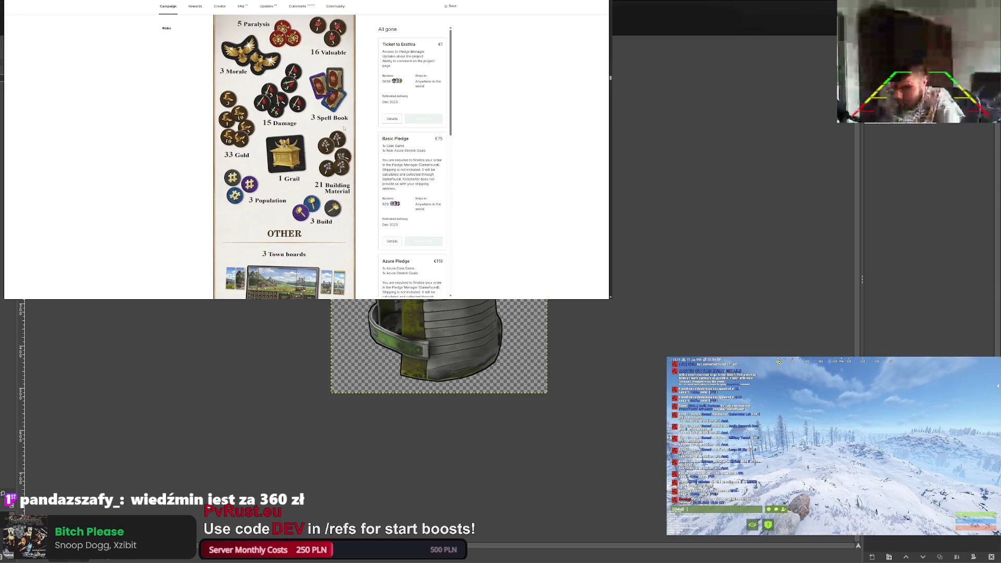
scroll(392, 166, "down", 2)
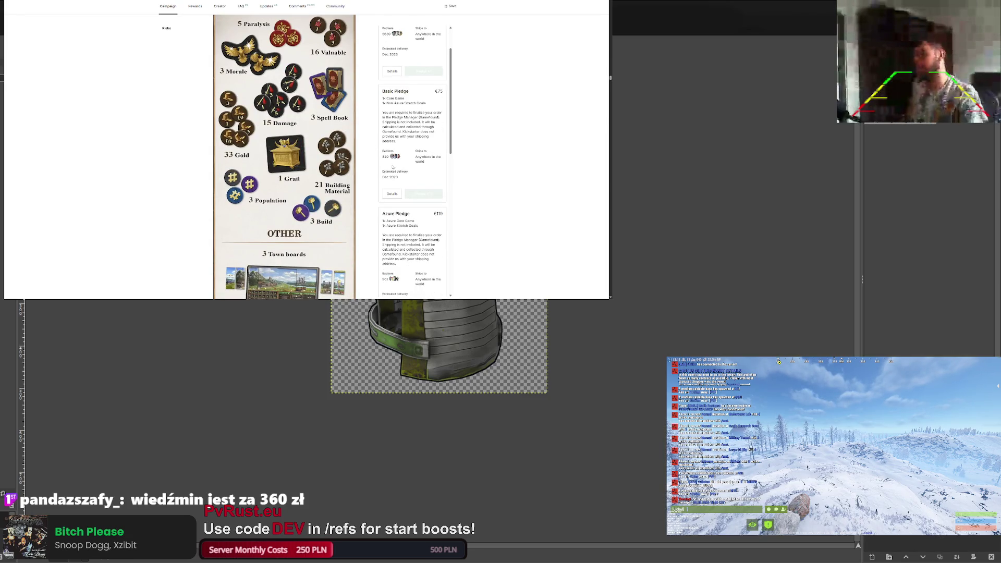
scroll(392, 166, "down", 2)
scroll(392, 166, "down", 3)
triple_click(385, 99)
double_click(385, 179)
Highlight the Collector Pledge backer count, then scroll back to the top of the campaign.
scroll(393, 180, "down", 2)
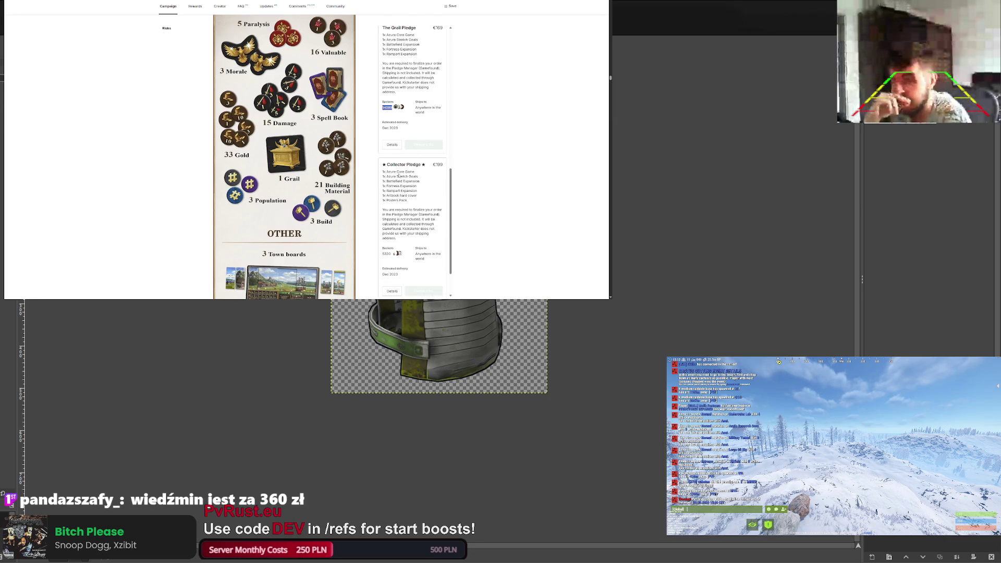
scroll(399, 176, "up", 1)
left_click_drag(383, 211, 428, 213)
scroll(406, 213, "down", 2)
double_click(386, 230)
scroll(405, 191, "down", 1)
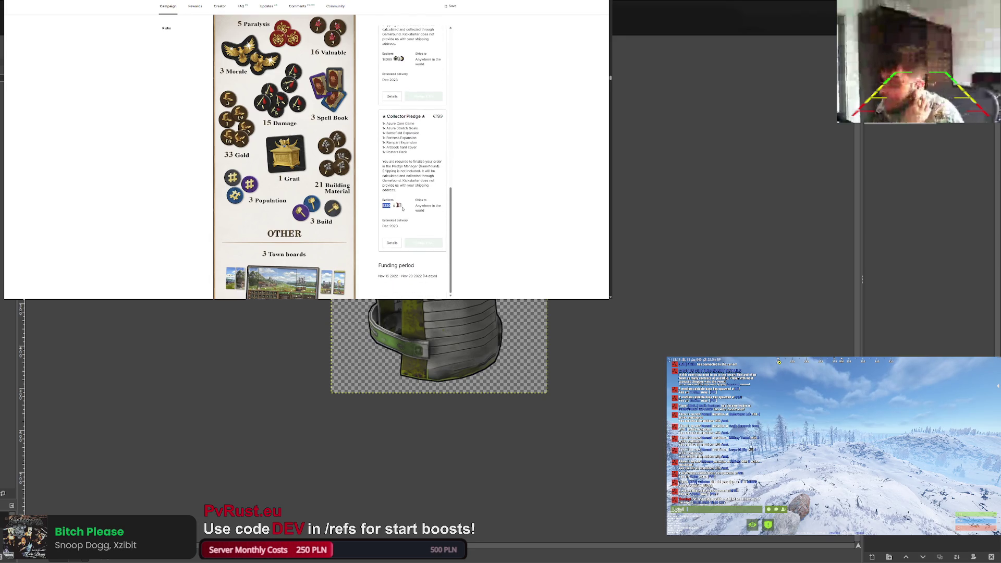
scroll(401, 208, "up", 15)
scroll(395, 165, "up", 20)
scroll(400, 146, "up", 20)
scroll(368, 158, "up", 20)
scroll(363, 165, "up", 10)
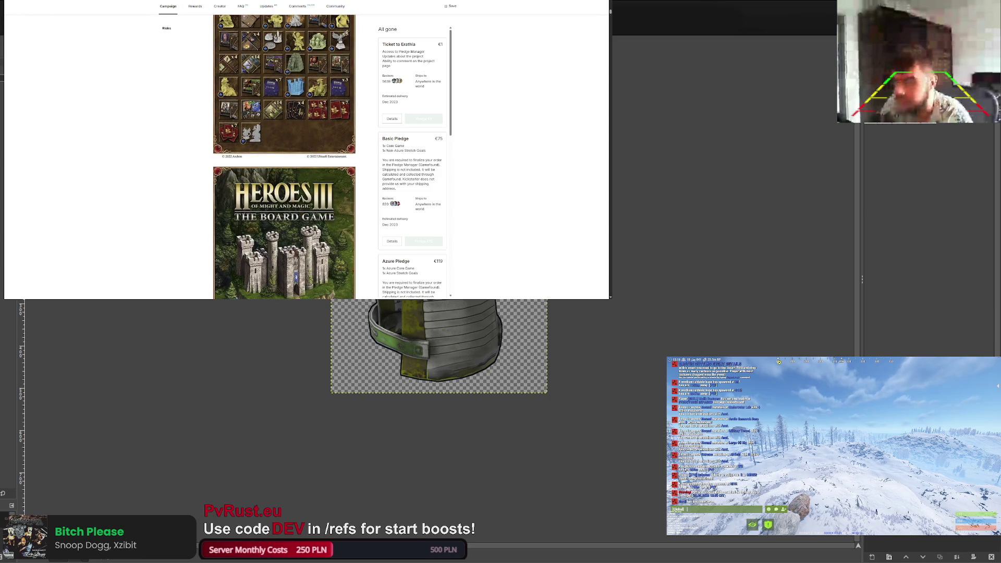
Return to the results, reopen the Kickstarter campaign and follow Late Pledge Now to Gamefound.
key("alt+Left")
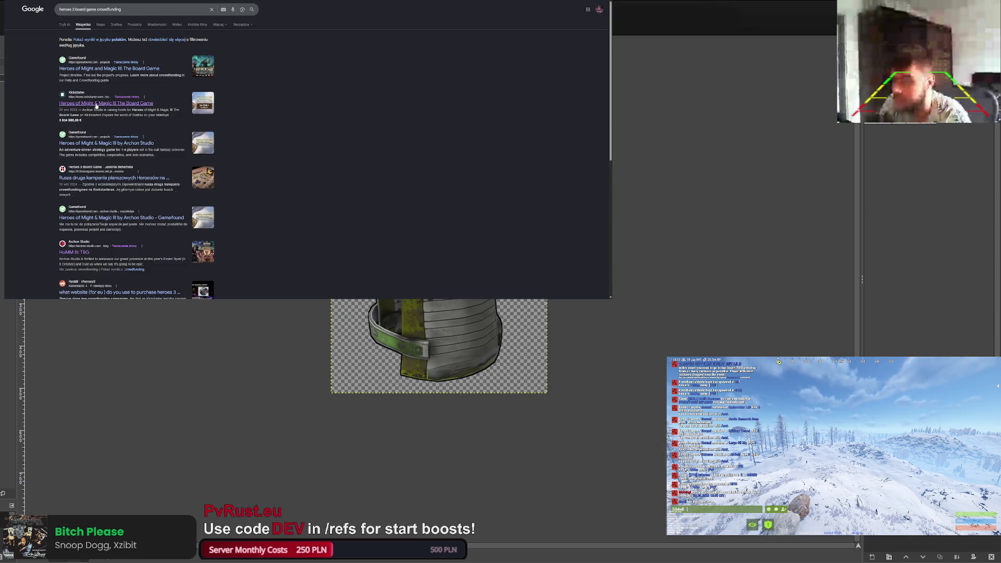
left_click(96, 103)
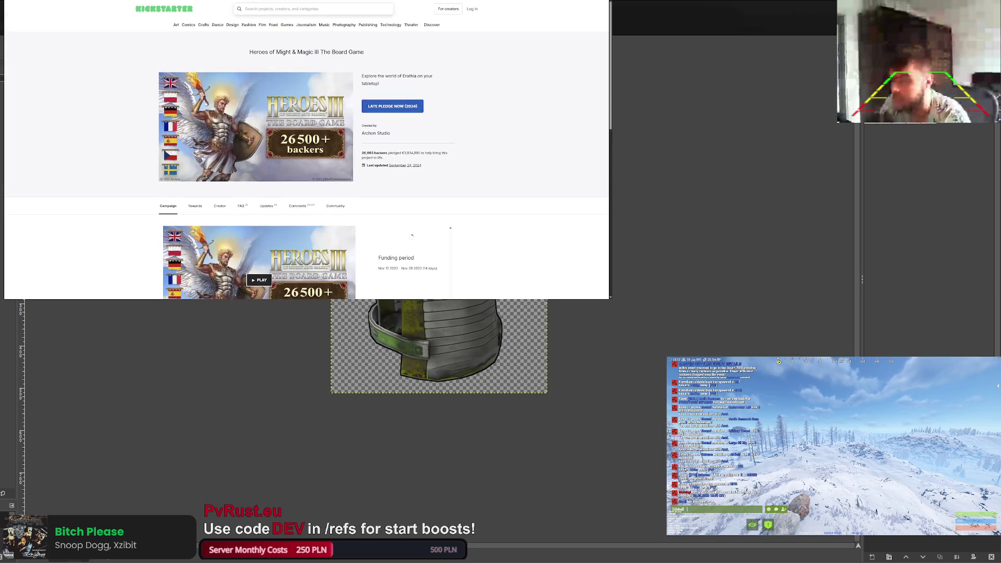
scroll(383, 149, "down", 3)
scroll(307, 156, "up", 3)
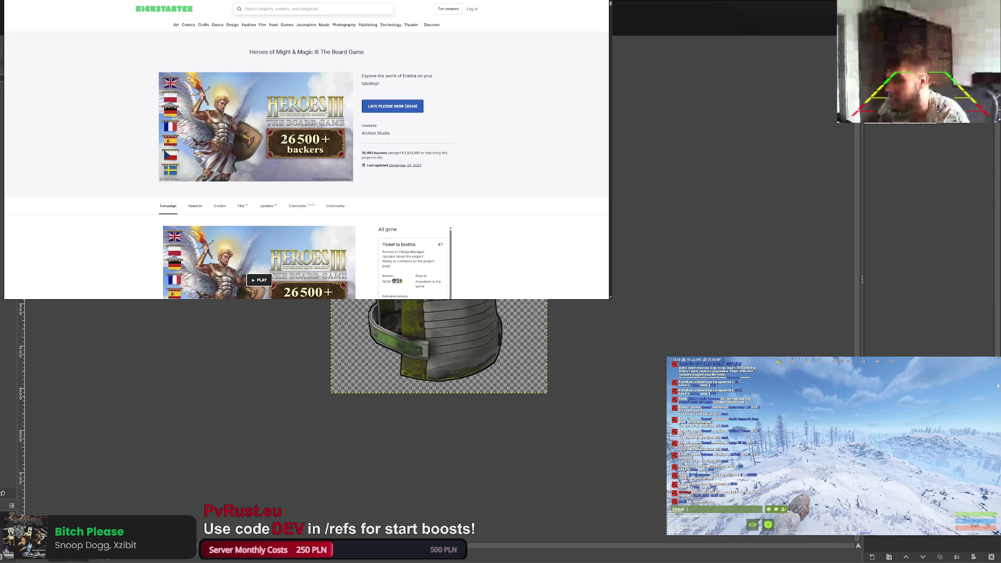
left_click(381, 106)
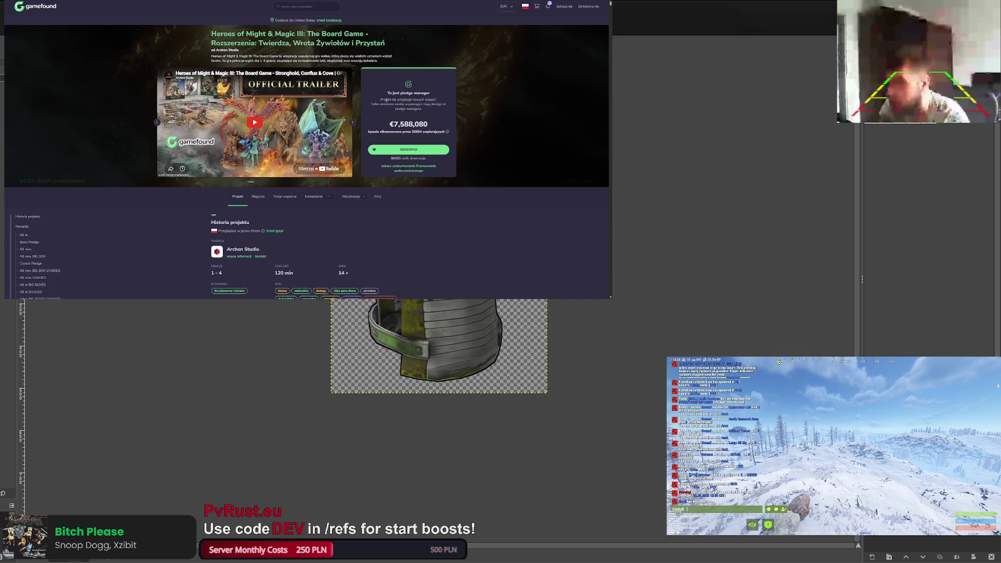
Scroll the Heroes III expansions page, open the funding summary, then 'Zobacz oryginalną kampanię'.
scroll(292, 80, "down", 3)
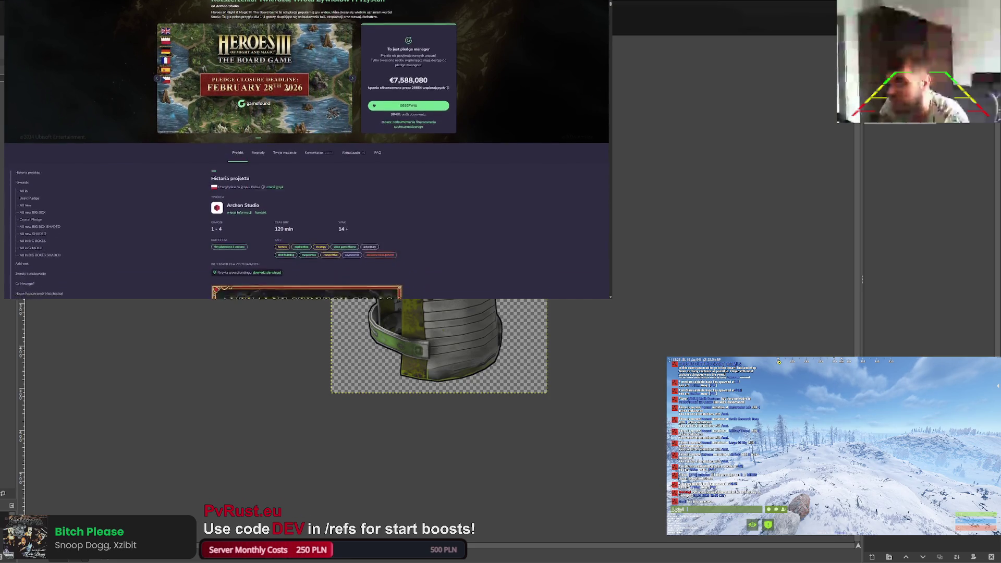
scroll(280, 93, "down", 1)
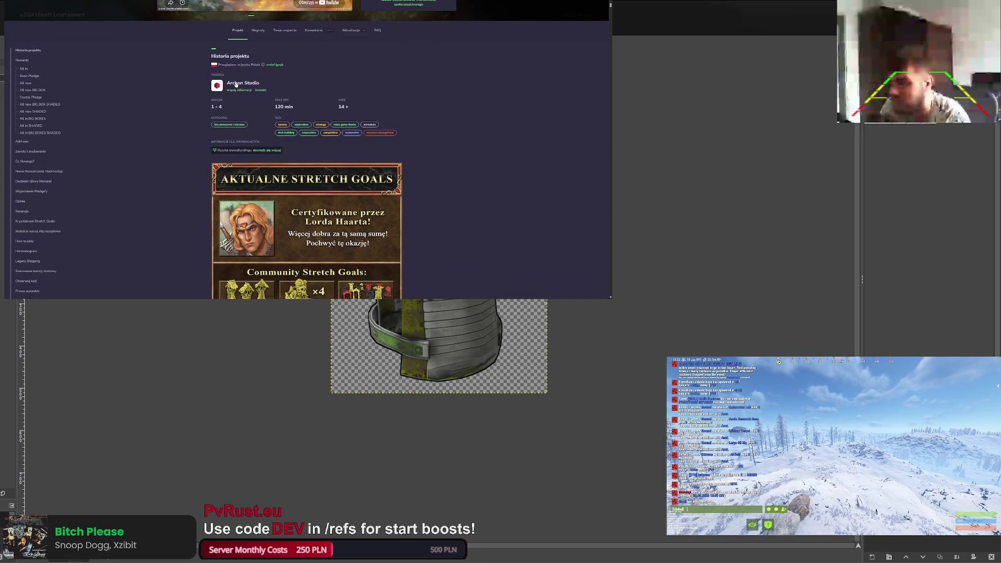
scroll(236, 84, "down", 10)
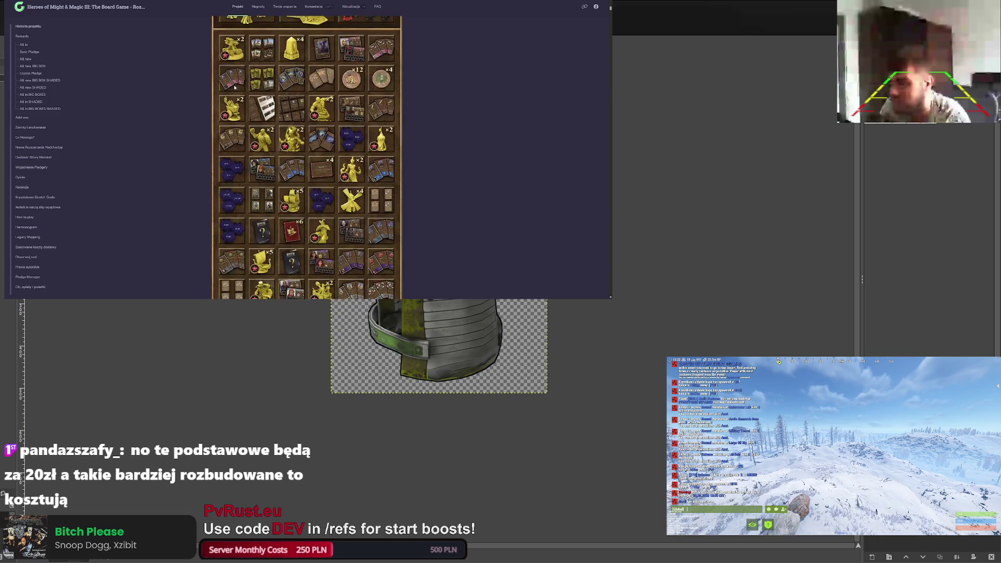
scroll(241, 87, "down", 15)
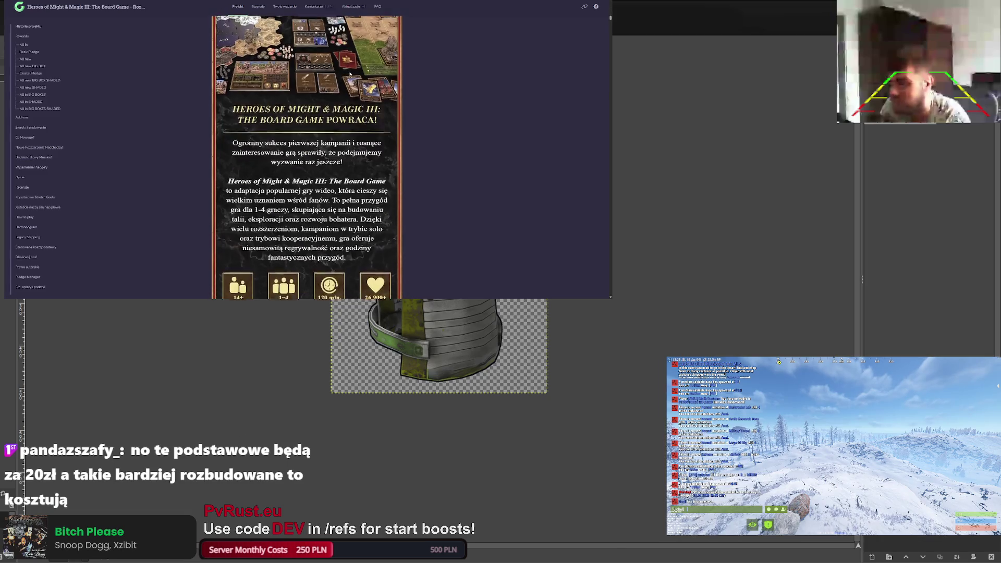
scroll(355, 75, "down", 15)
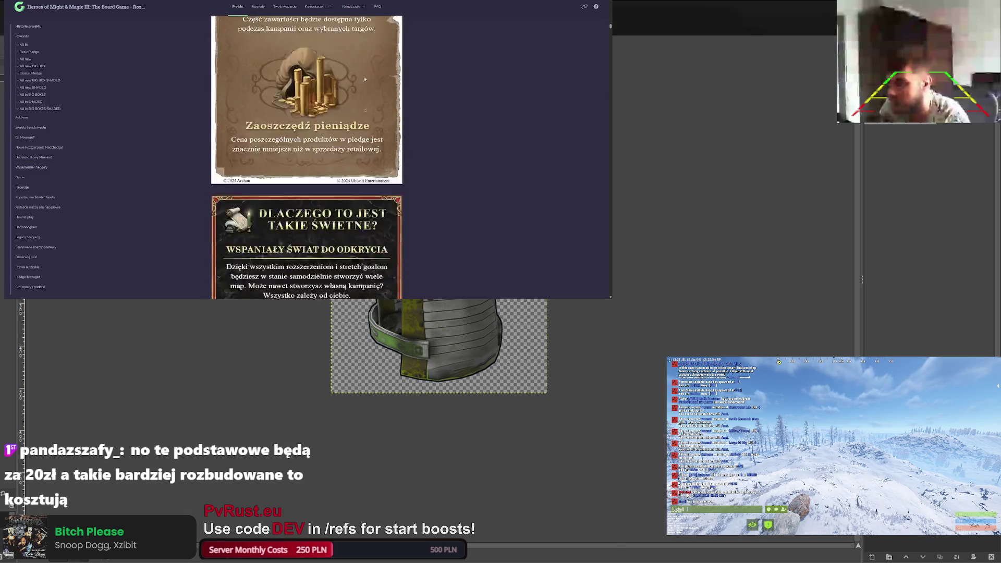
scroll(362, 77, "down", 15)
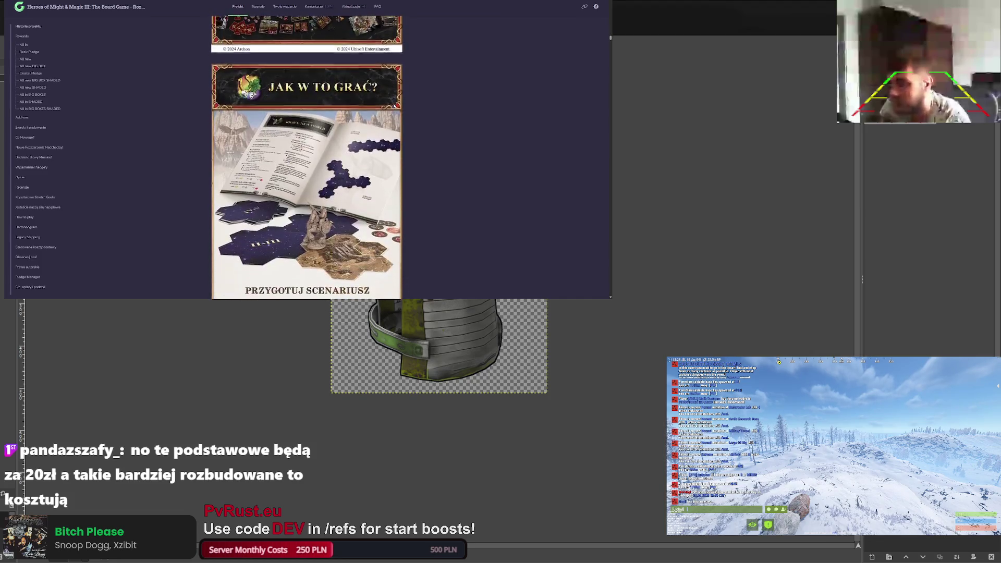
scroll(537, 123, "down", 15)
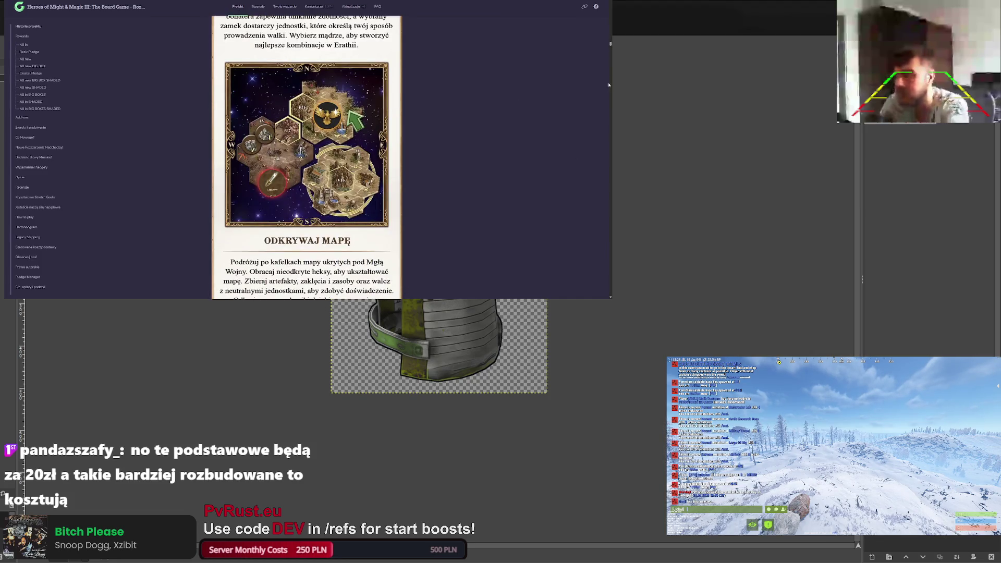
left_click_drag(610, 51, 599, 3)
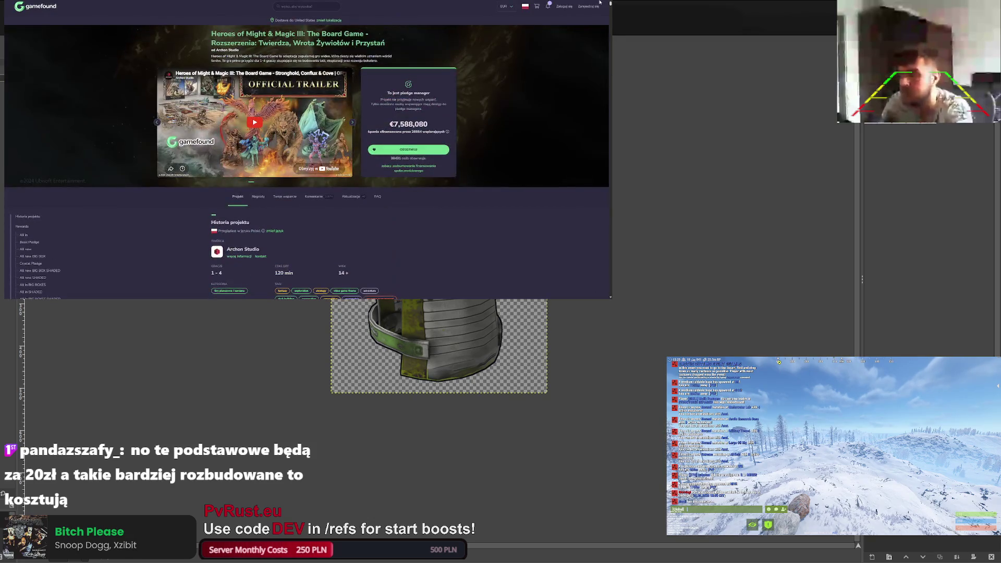
left_click(407, 167)
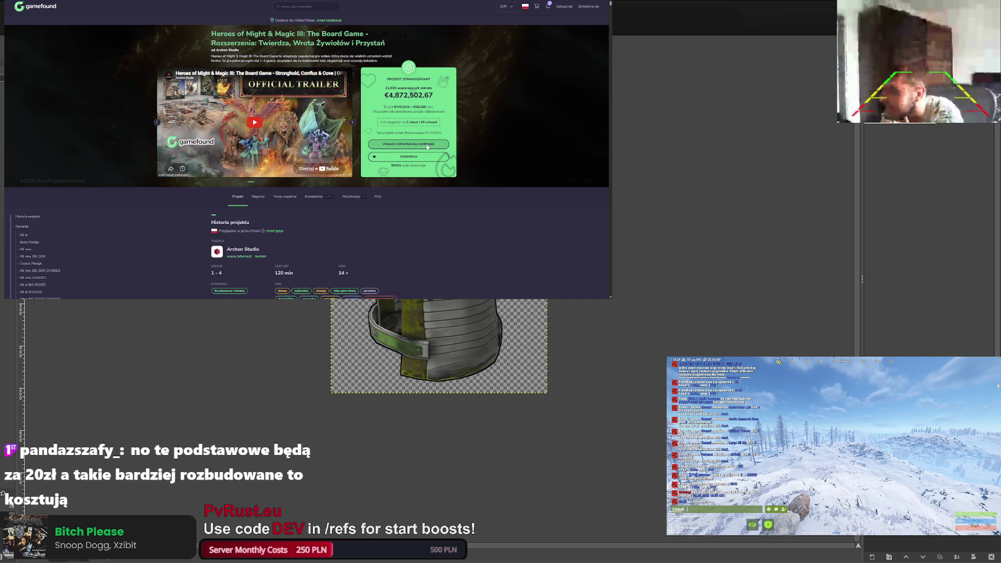
left_click(416, 144)
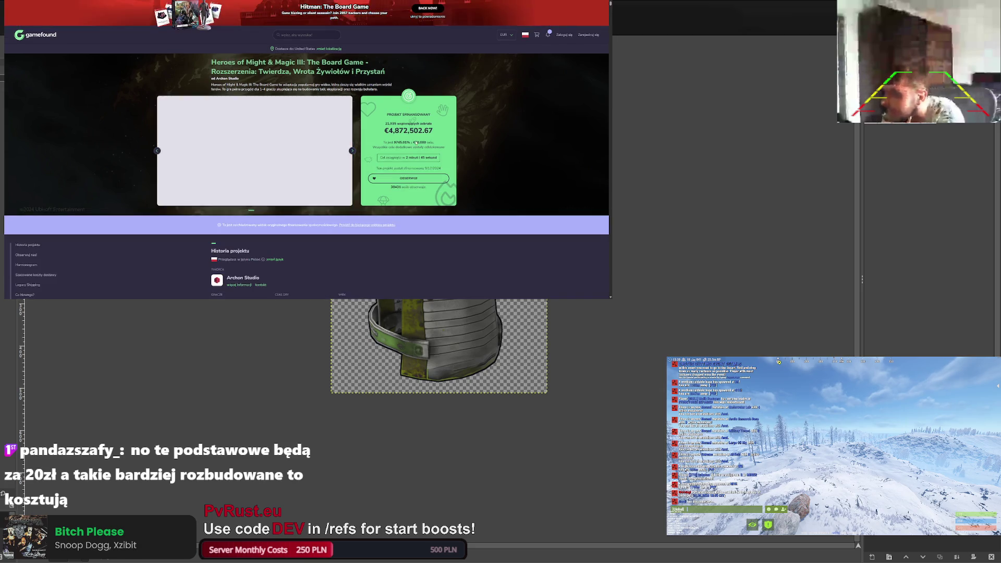
Scroll up and down through the original Heroes III board game campaign page.
scroll(385, 150, "down", 2)
scroll(385, 151, "down", 3)
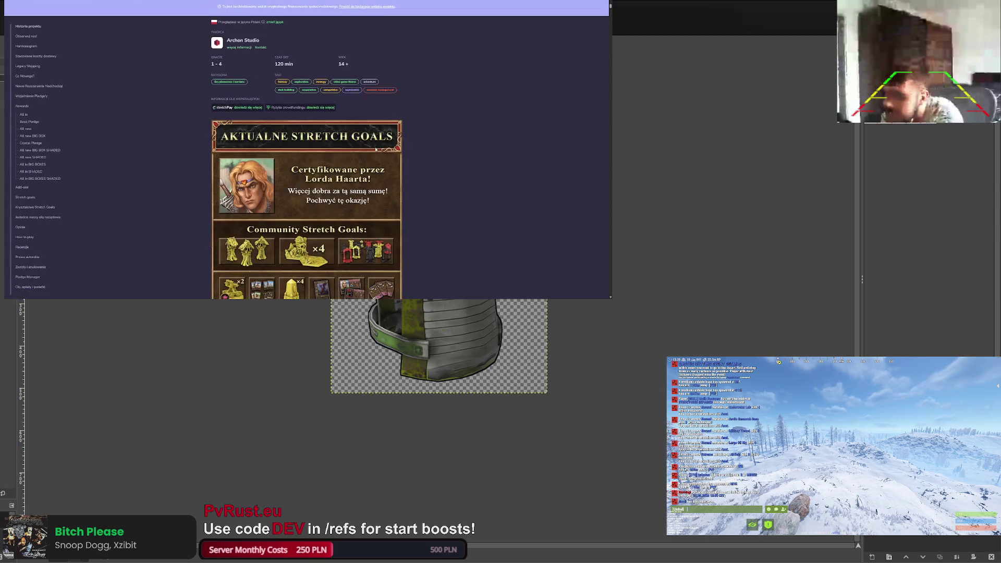
scroll(260, 108, "up", 3)
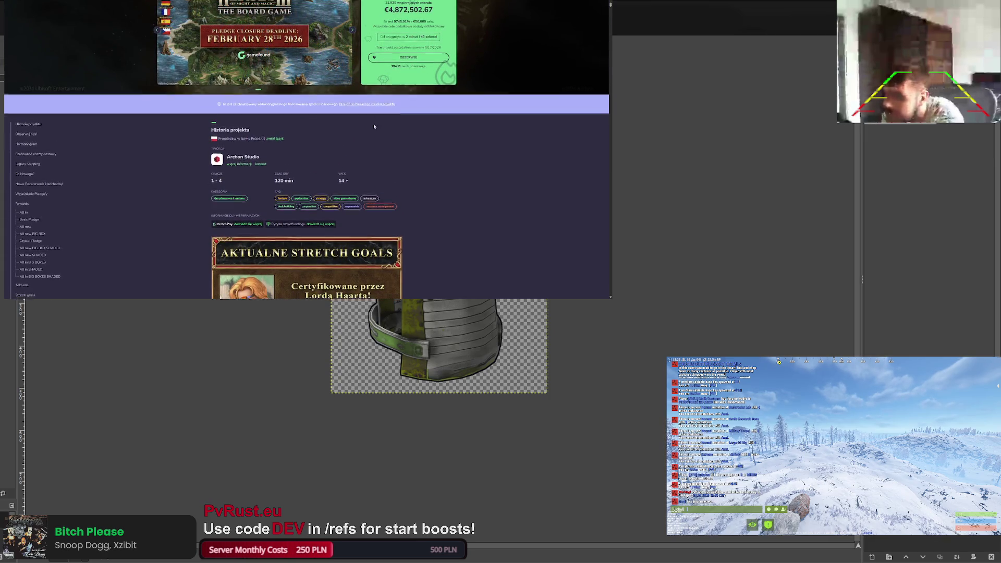
scroll(469, 121, "down", 10)
scroll(598, 284, "down", 15)
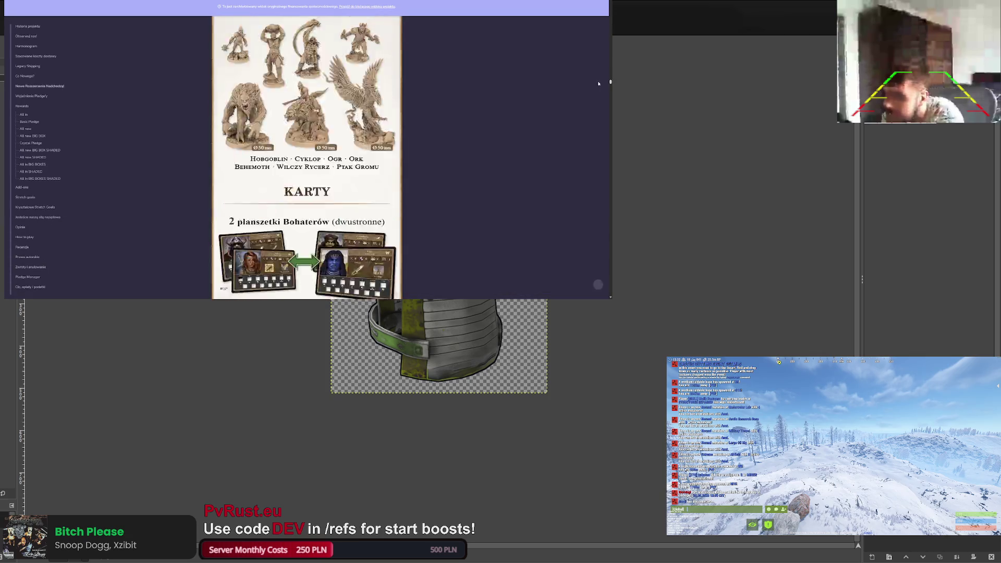
scroll(598, 284, "down", 15)
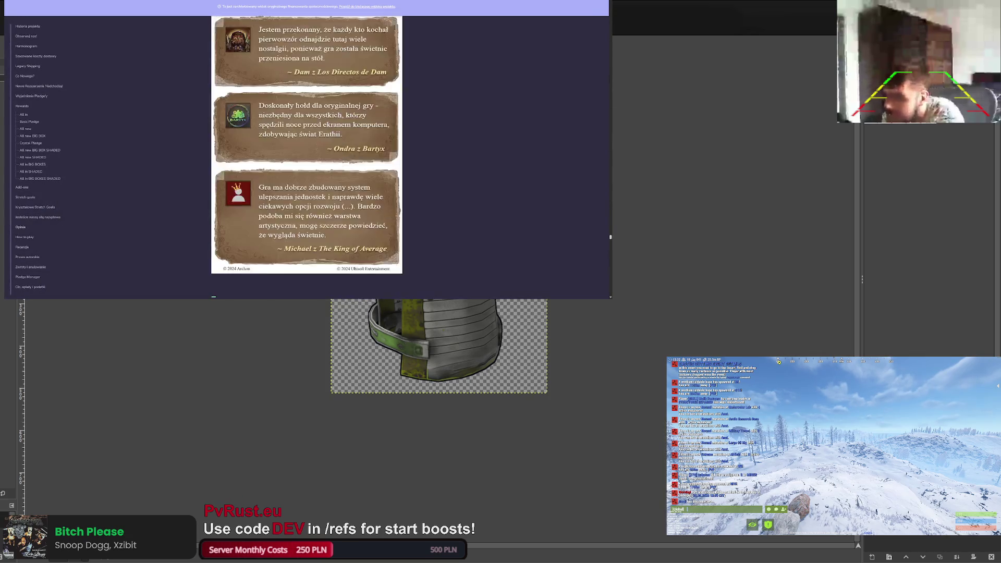
scroll(598, 284, "up", 20)
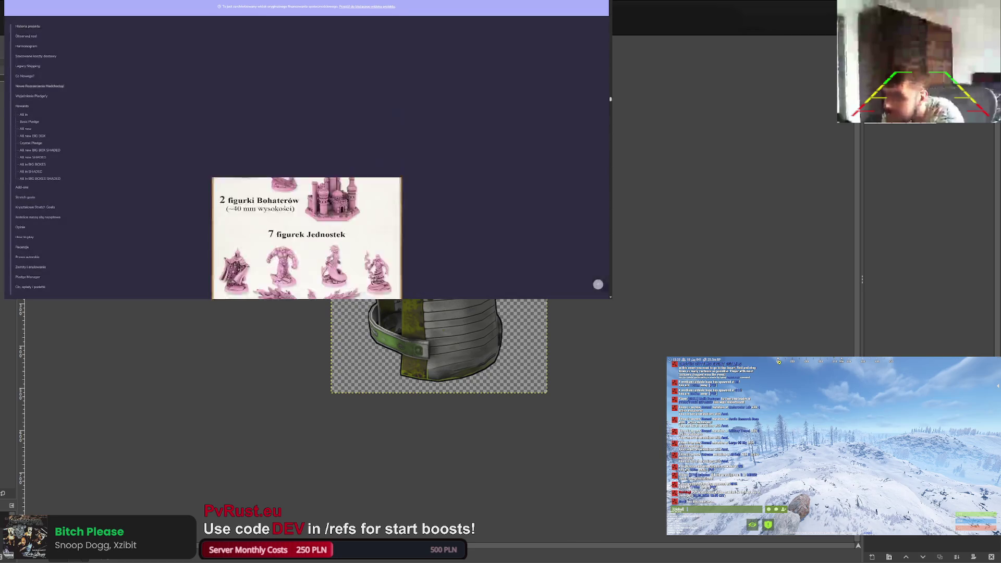
scroll(392, 105, "down", 3)
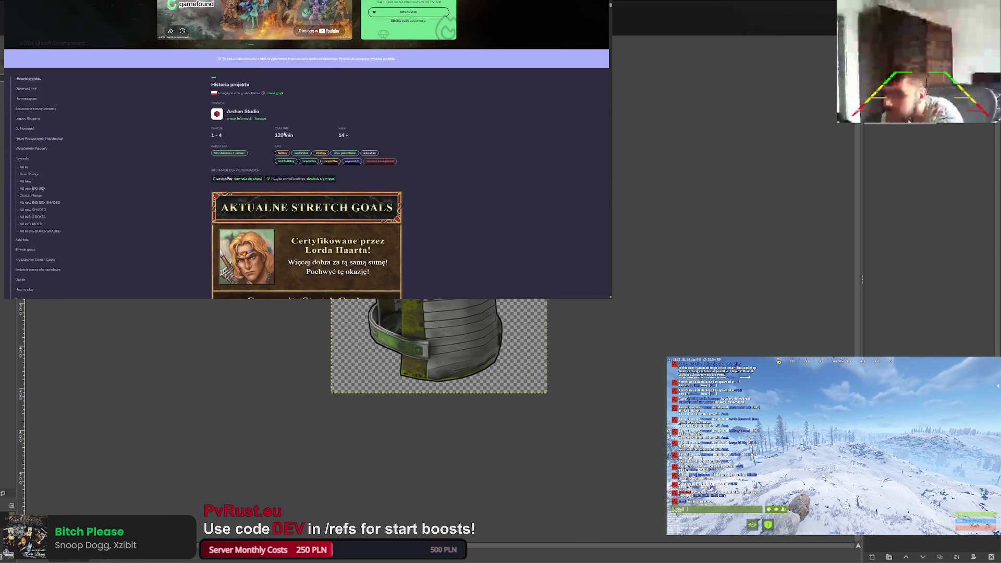
scroll(409, 105, "up", 2)
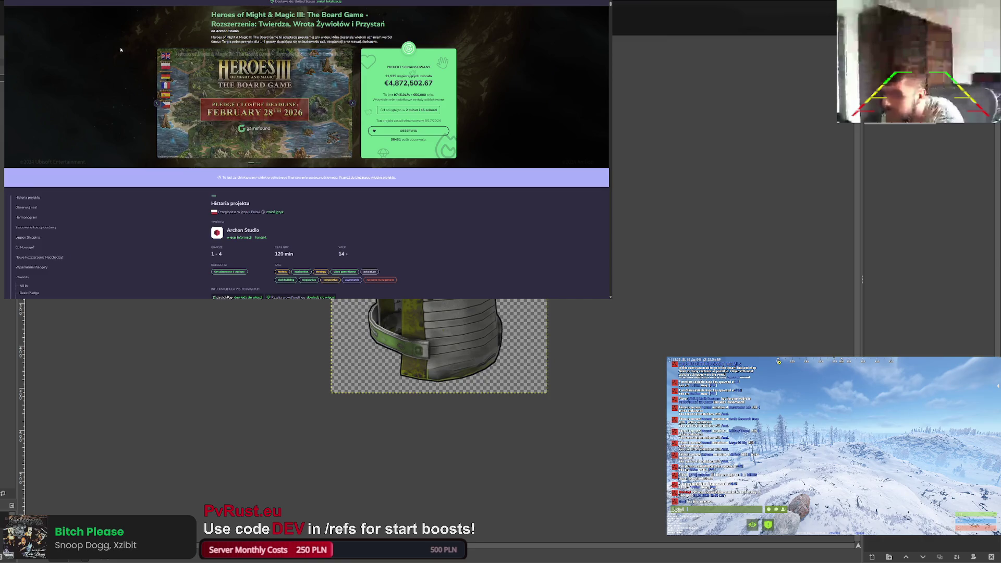
scroll(138, 47, "up", 1)
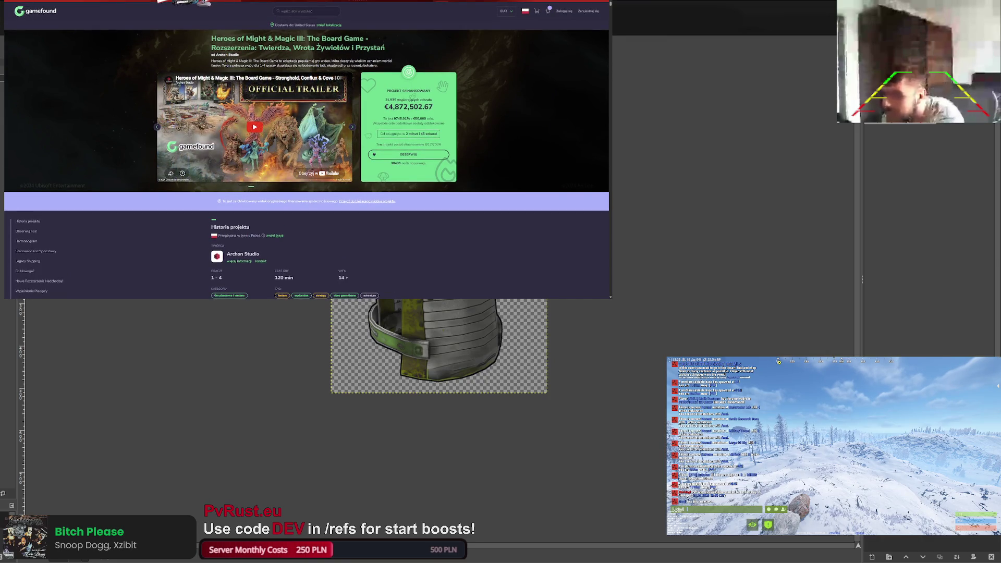
scroll(306, 161, "down", 4)
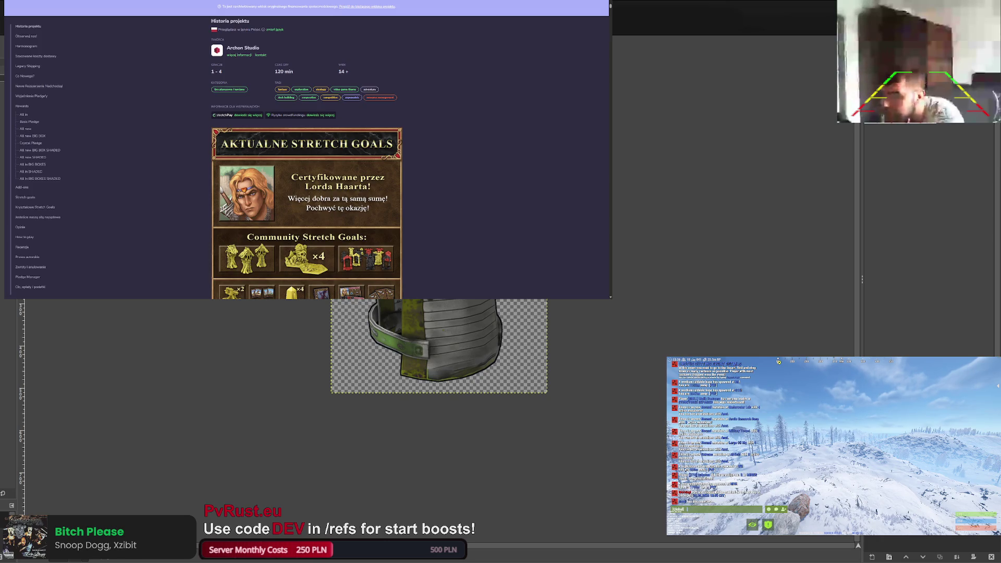
scroll(255, 89, "up", 3)
scroll(255, 90, "down", 1)
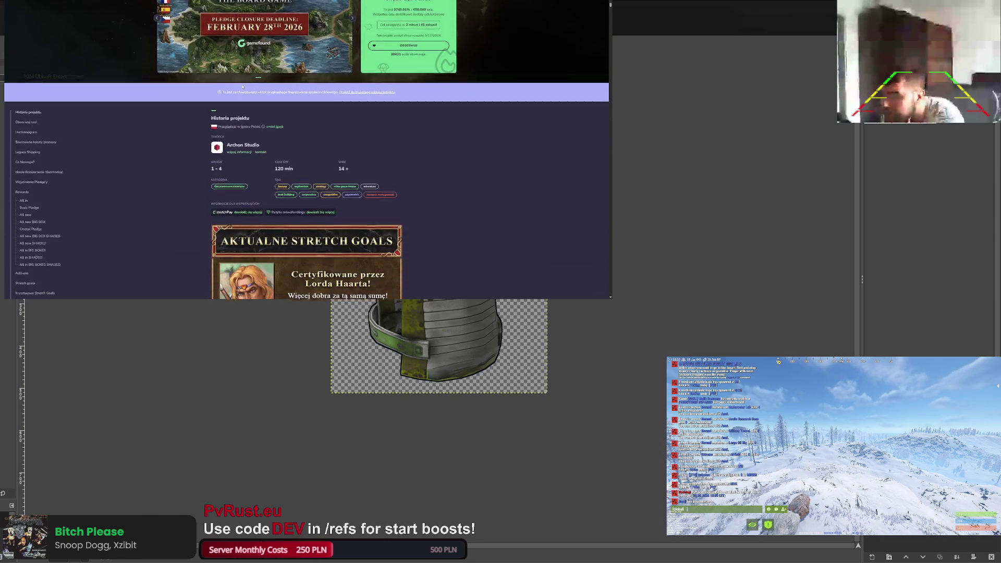
scroll(267, 119, "up", 2)
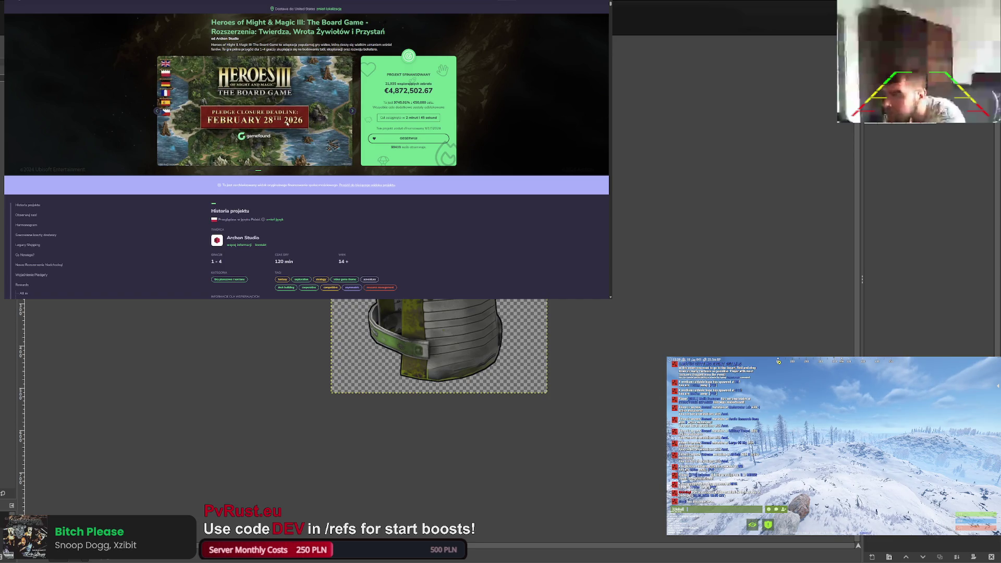
Highlight and deselect the €4,872,502.67 funding total, then switch to the Allegro board-game tab.
left_click_drag(394, 91, 424, 90)
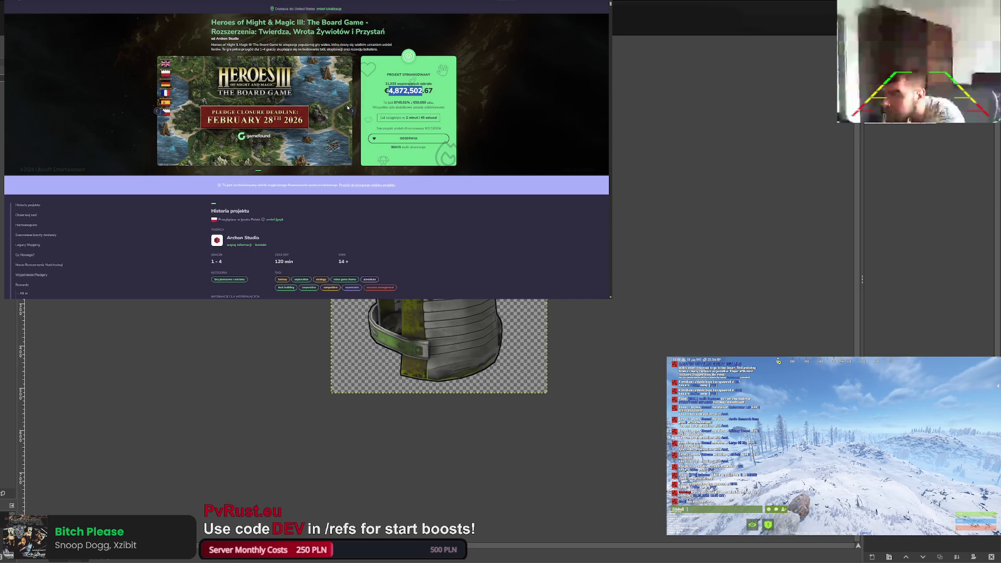
left_click(413, 103)
scroll(428, 123, "down", 6)
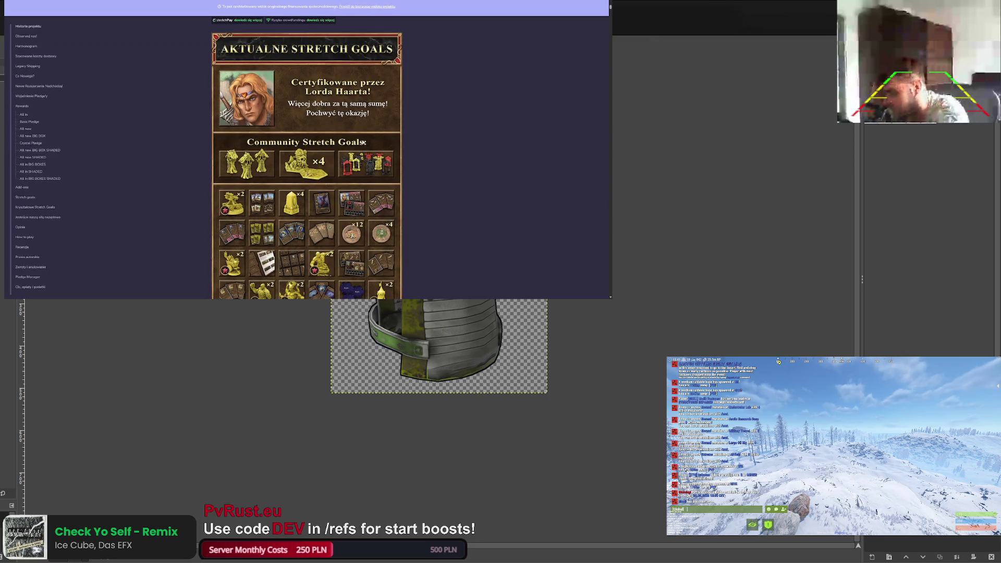
scroll(364, 142, "up", 6)
left_click_drag(391, 136, 429, 131)
left_click(417, 132)
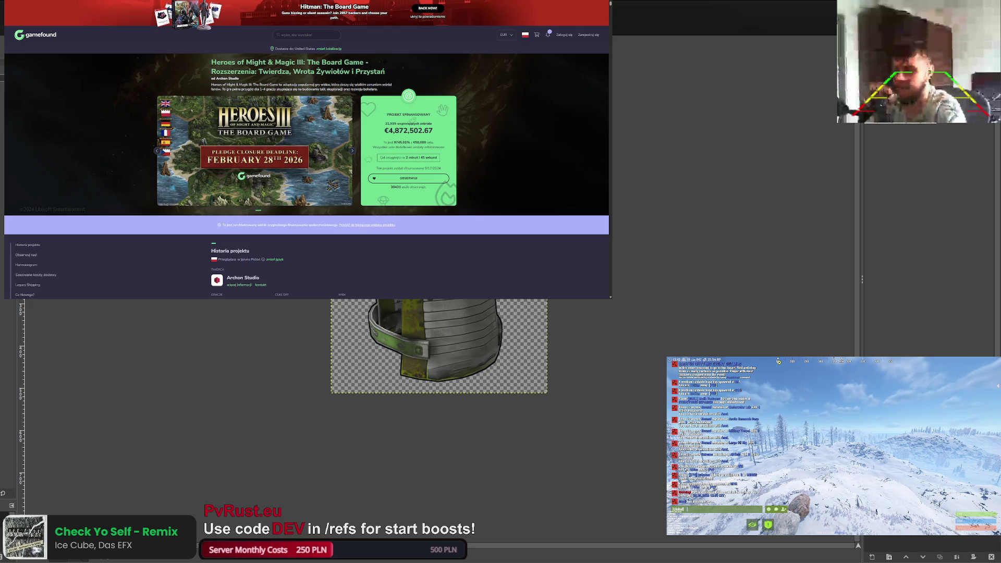
key("ctrl+Tab")
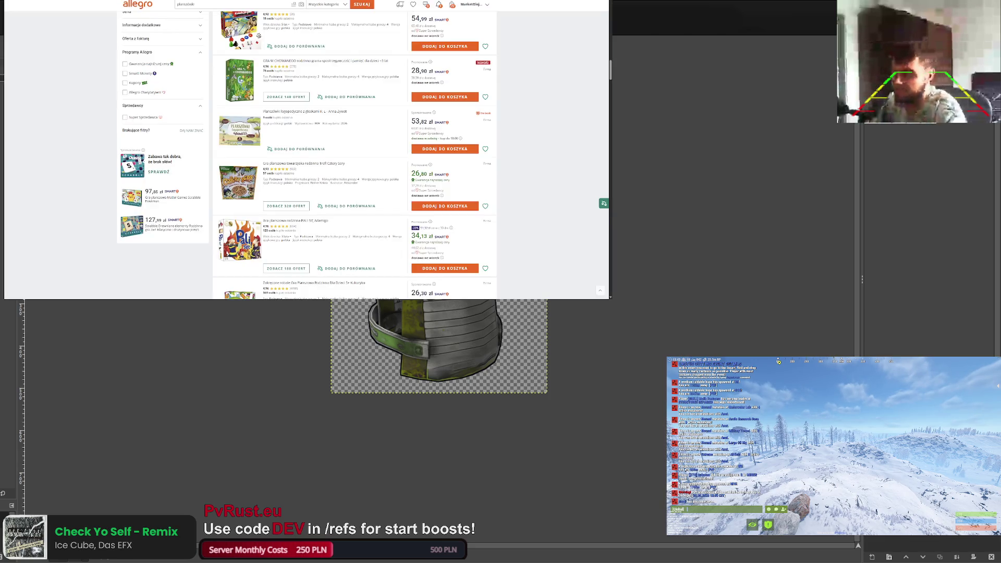
Switch from the Allegro listings to the Steam Workshop bradley_mask page.
key("ctrl+Tab")
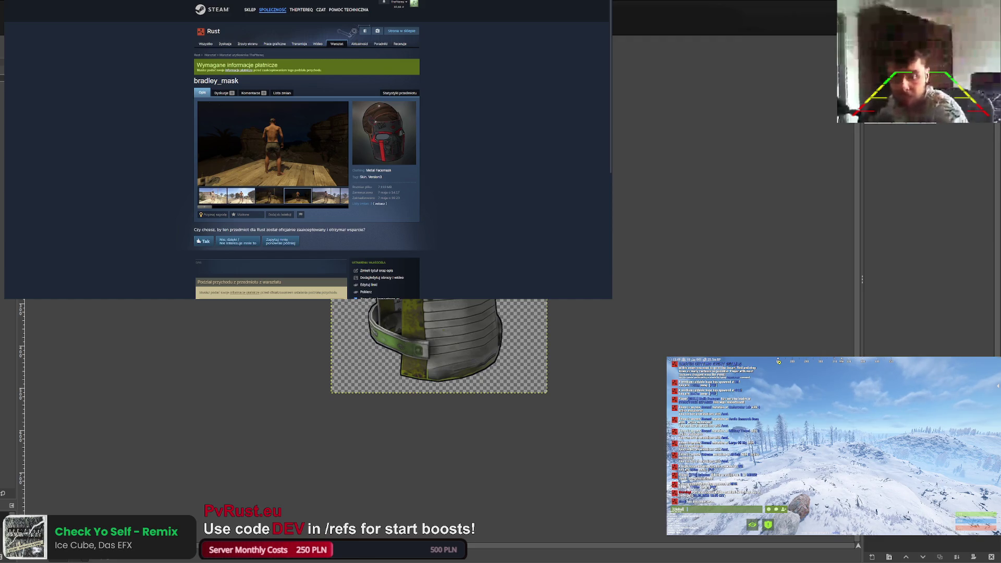
Switch GIMP to the mask texture image and bring GIMP in front of Steam.
key("ctrl+Page_Down")
key("ctrl+Page_Down")
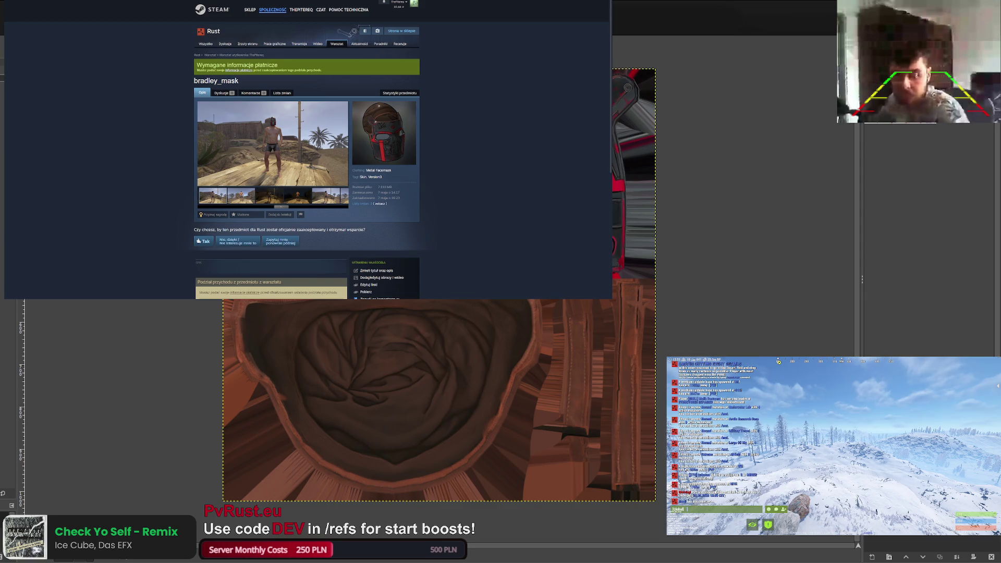
key("alt+Tab")
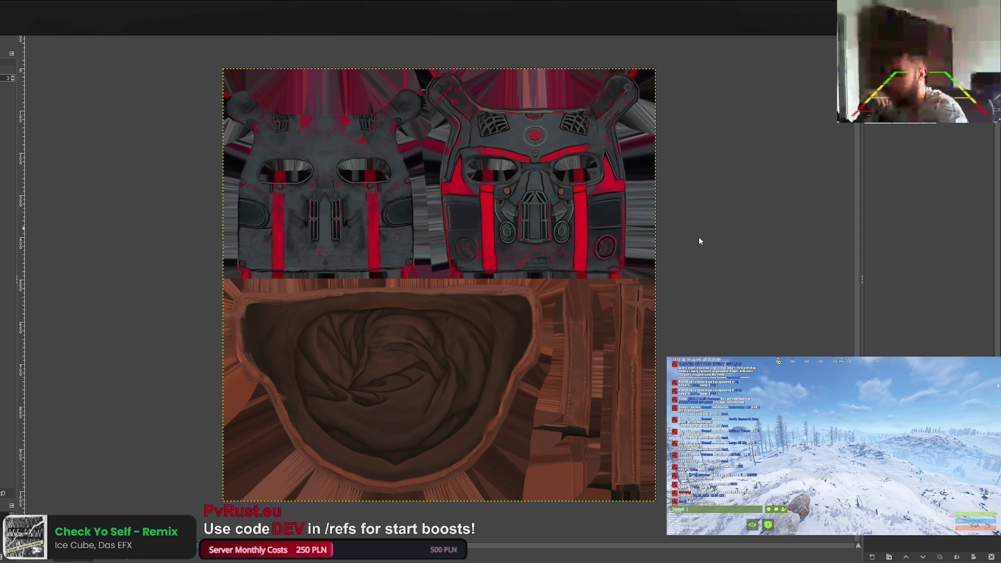
Shift the mask texture's red accents to a desaturated purple and export it as _MainTex0.png.
mouse_move(703, 314)
left_mouse_down()
mouse_move(724, 315)
mouse_move(674, 311)
left_mouse_up()
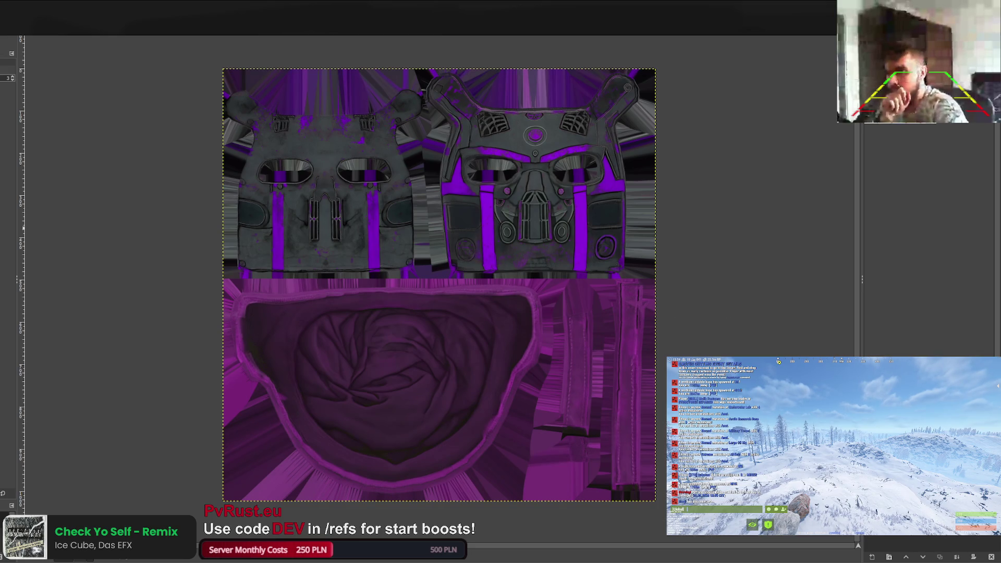
mouse_move(699, 340)
left_mouse_down()
mouse_move(666, 335)
mouse_move(684, 336)
left_mouse_up()
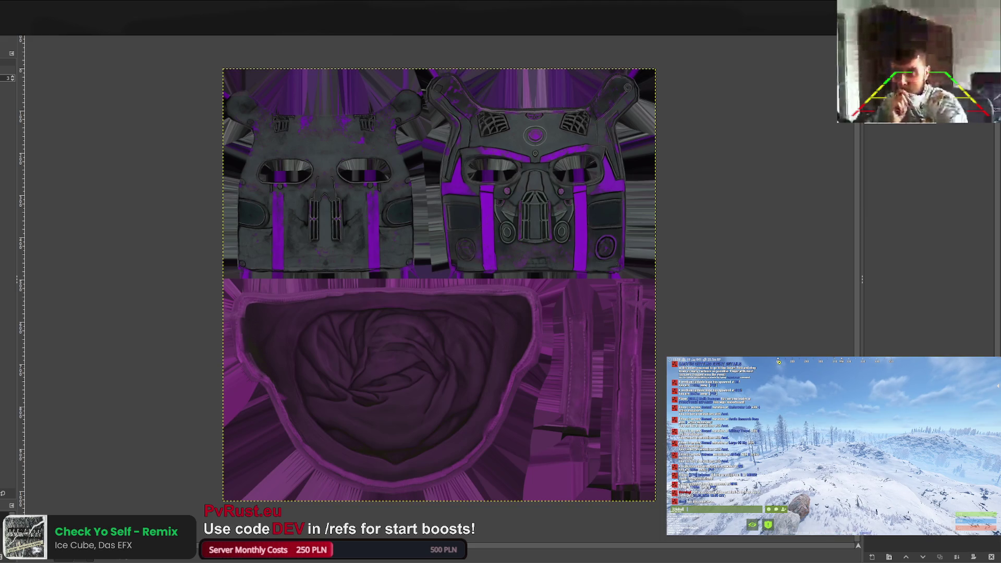
key("ctrl+e")
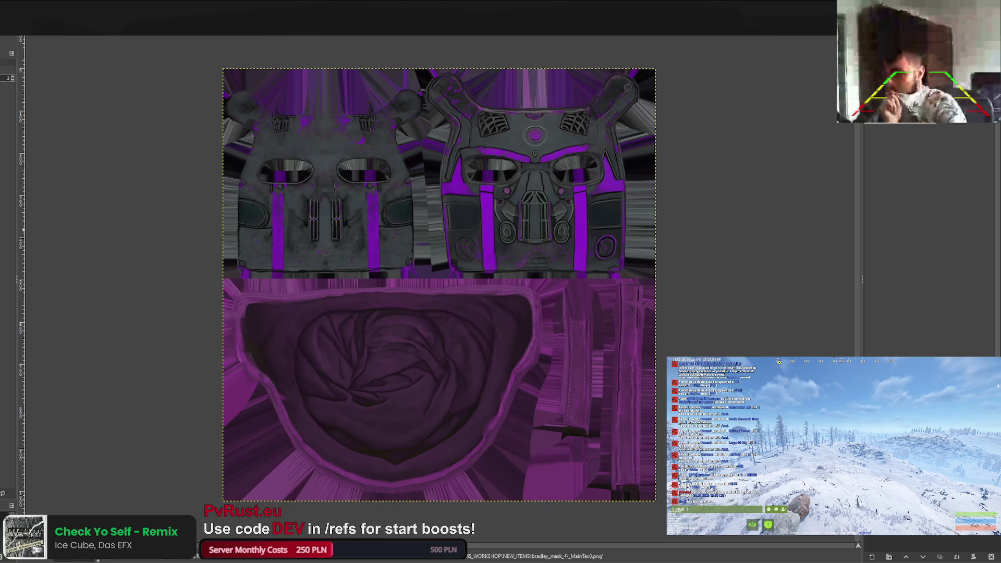
Export the purple mask icon as icon.png and return to the red-and-grey texture.
key("alt+Right")
key("alt+Right")
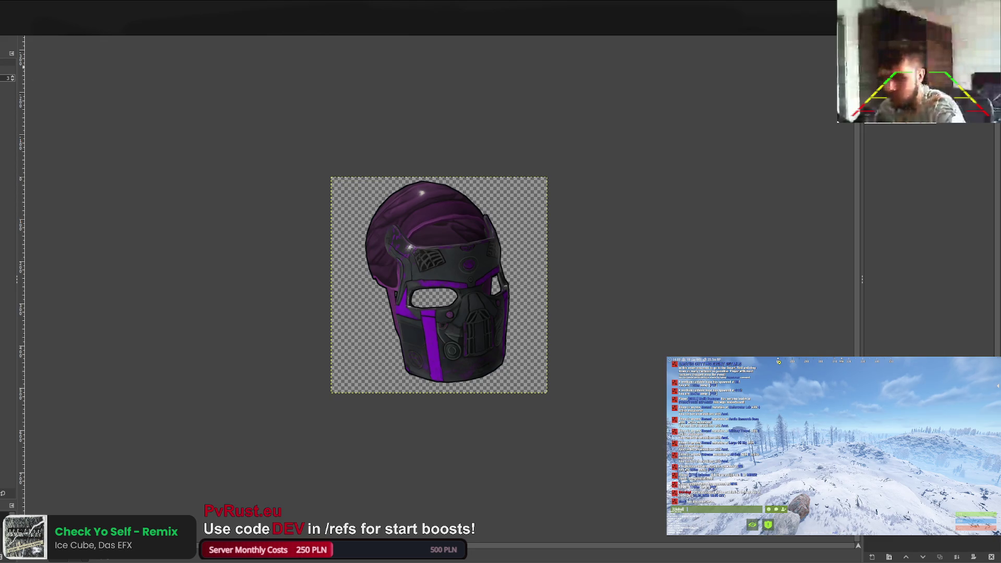
key("ctrl+e")
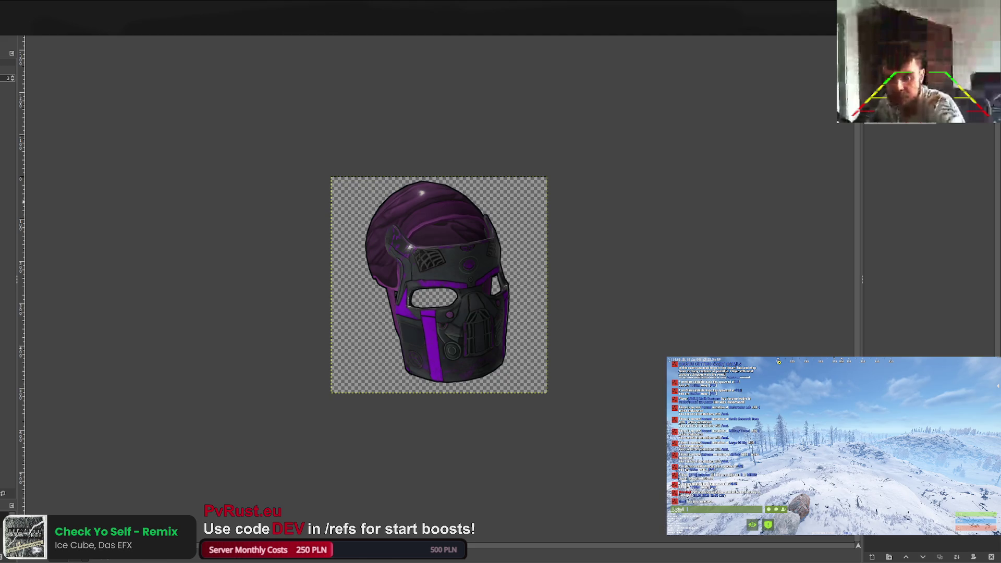
key("ctrl+w")
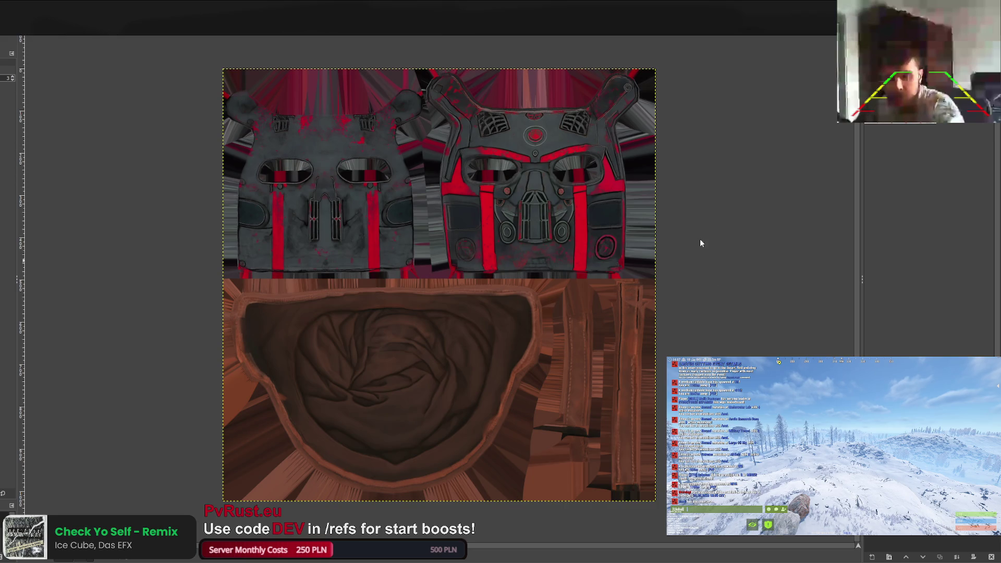
Turn the texture's red accents blue and export it as bradley_mask_3's _MainTex0.png.
mouse_move(700, 311)
left_mouse_down()
mouse_move(635, 312)
mouse_move(654, 312)
left_mouse_up()
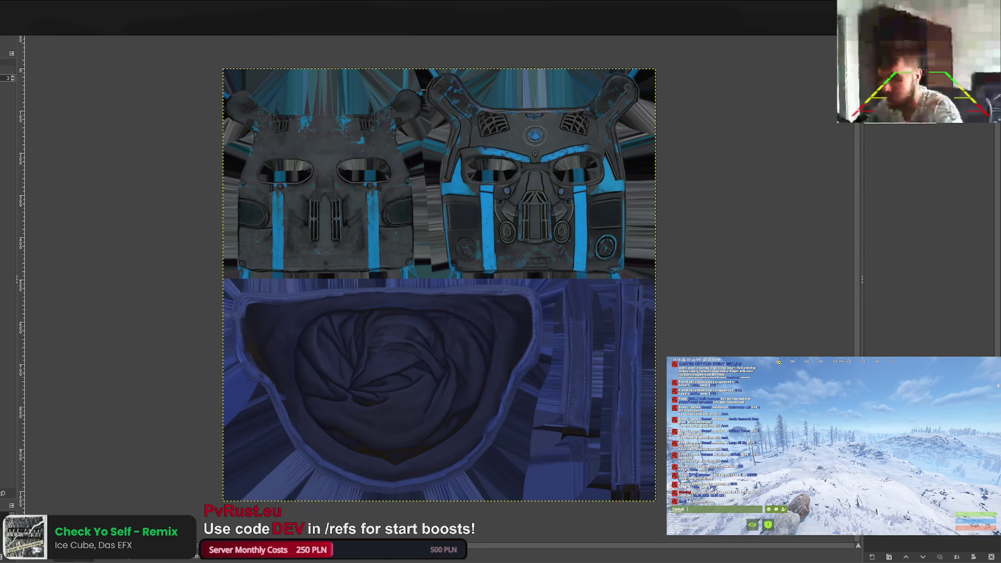
key("ctrl+e")
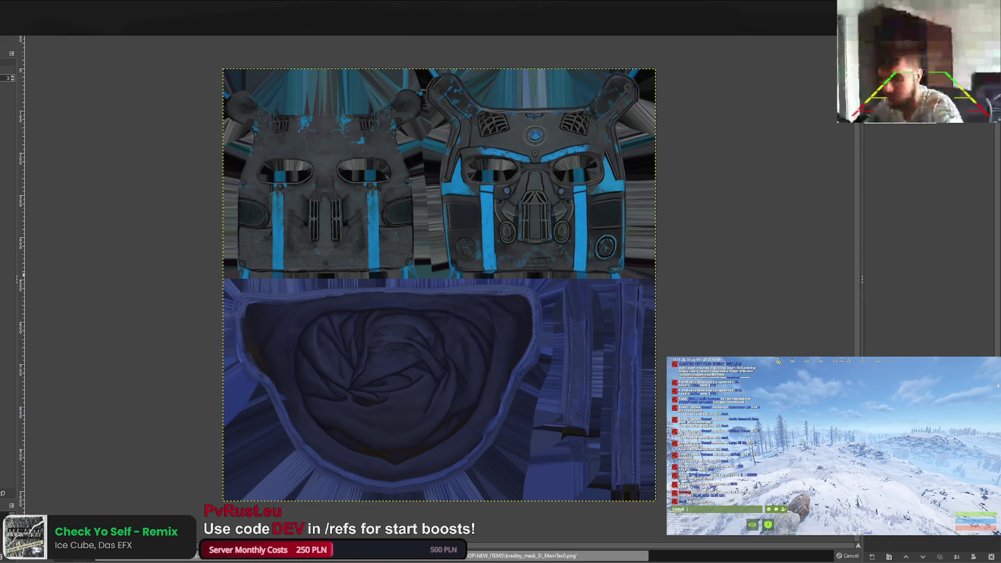
key("ctrl+Tab")
key("ctrl+Tab")
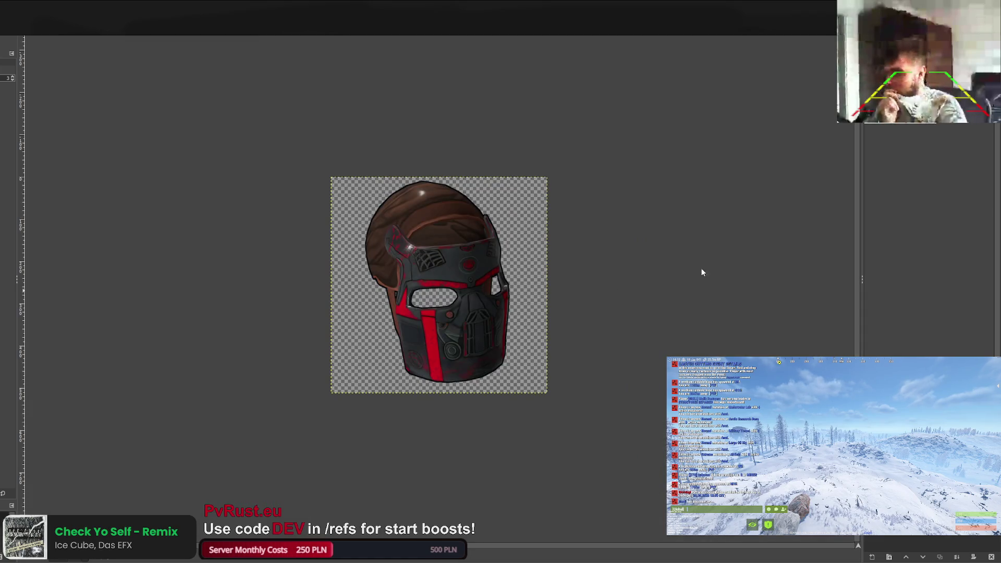
Recolour the helmet icon navy and blue and export it as icon.png in bradley_mask_3.
key("ctrl+Tab")
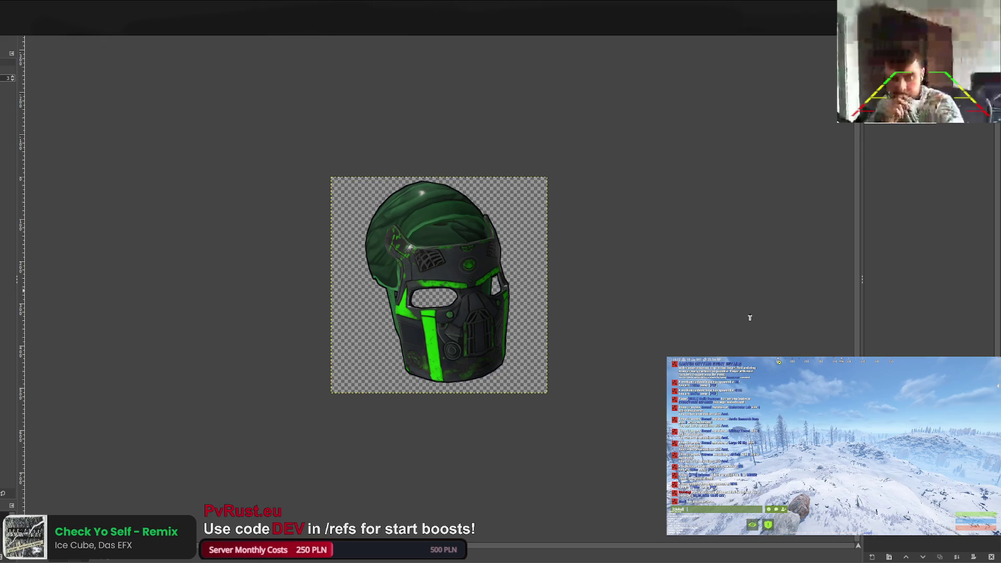
key("ctrl+Tab")
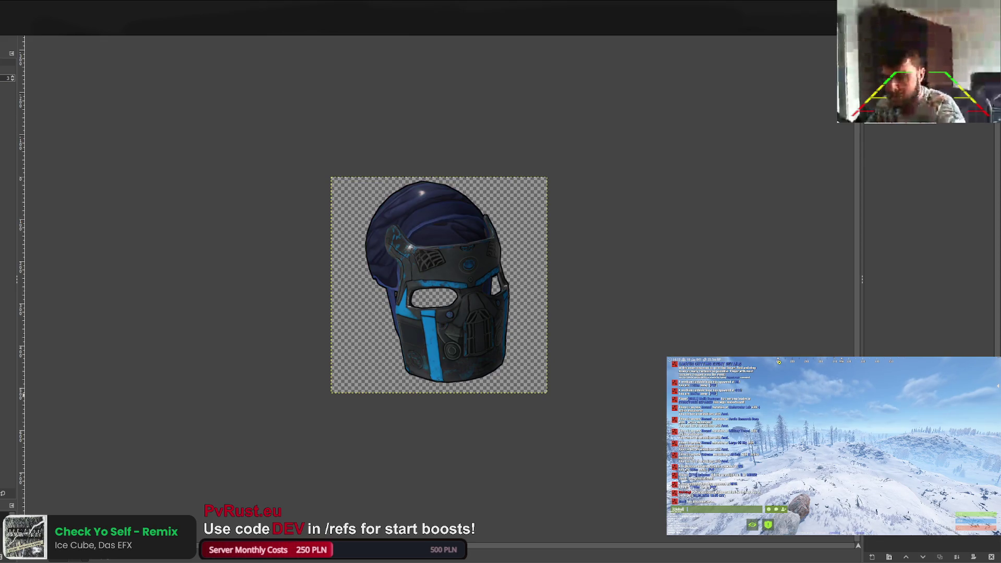
key("ctrl+e")
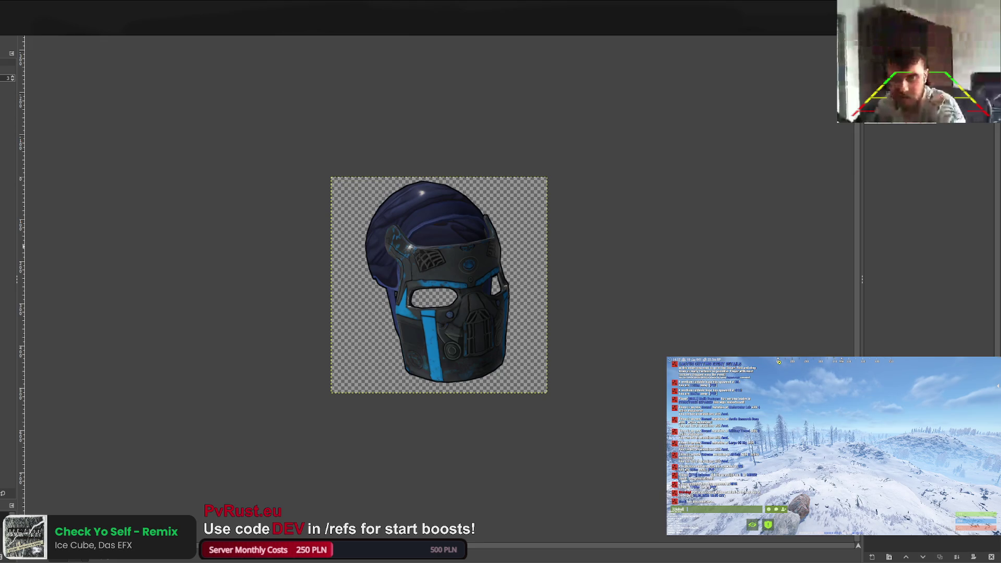
key("ctrl+Tab")
key("ctrl+Tab")
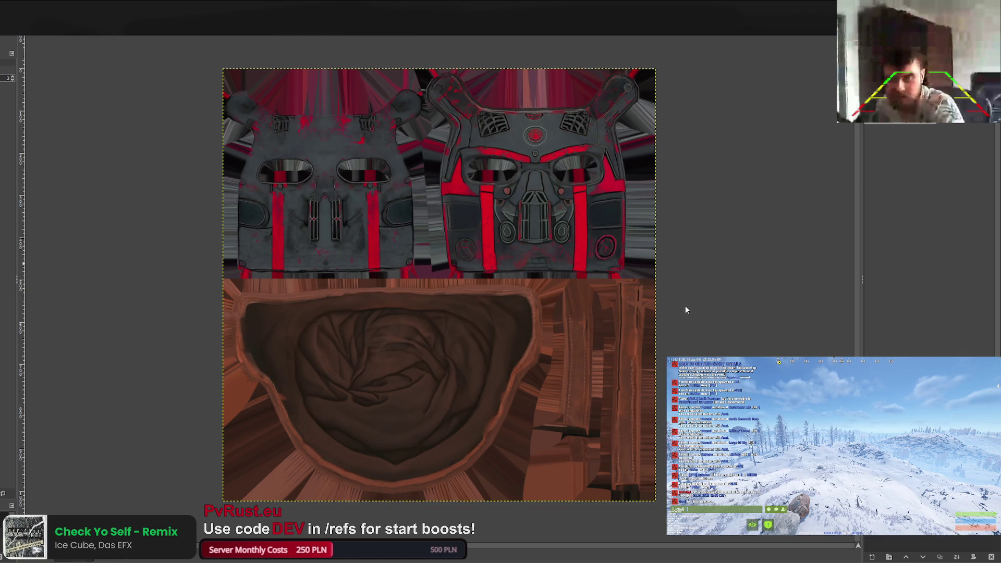
Tint the texture green with slightly darker straps and export it as bradley_mask_2's _MainTex0.png.
key("ctrl+Tab")
key("ctrl+Tab")
key("ctrl+Tab")
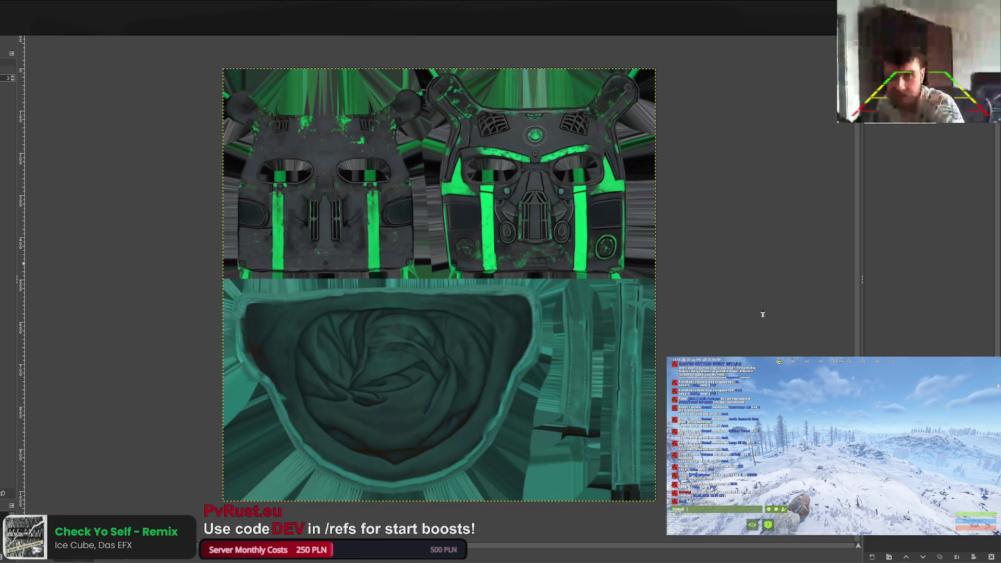
key("ctrl+Tab")
key("ctrl+Tab")
key("ctrl+Tab")
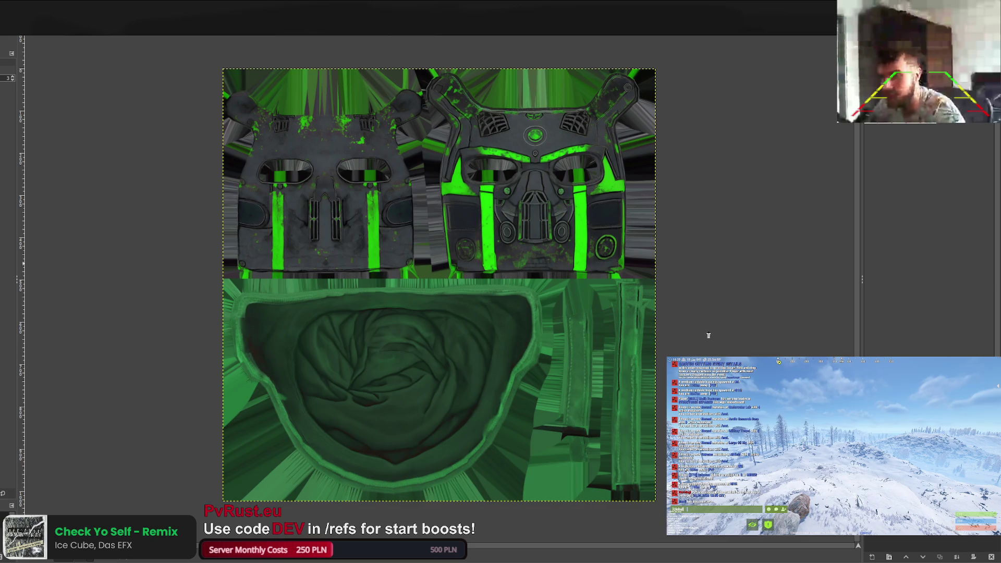
key("ctrl+Tab")
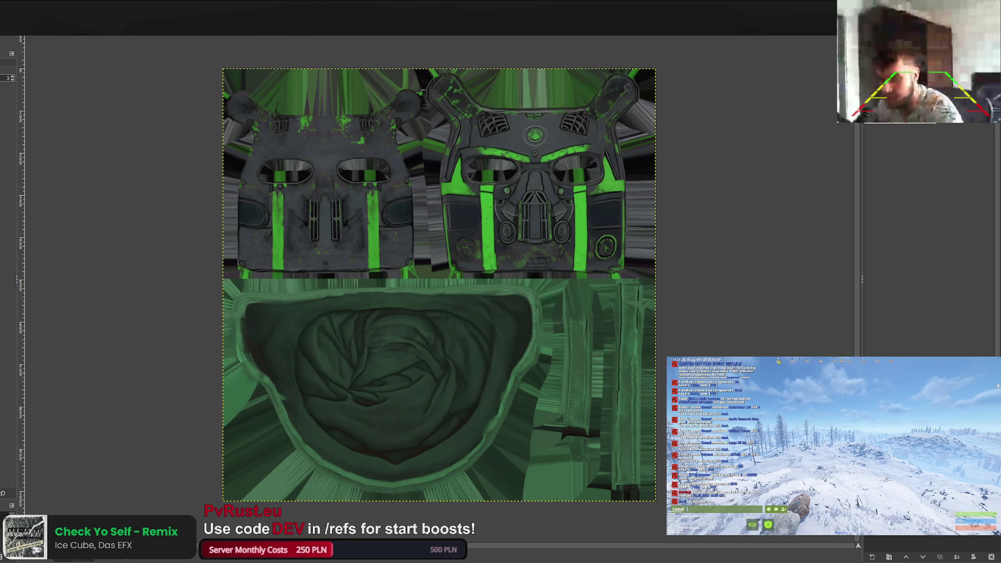
key("ctrl+e")
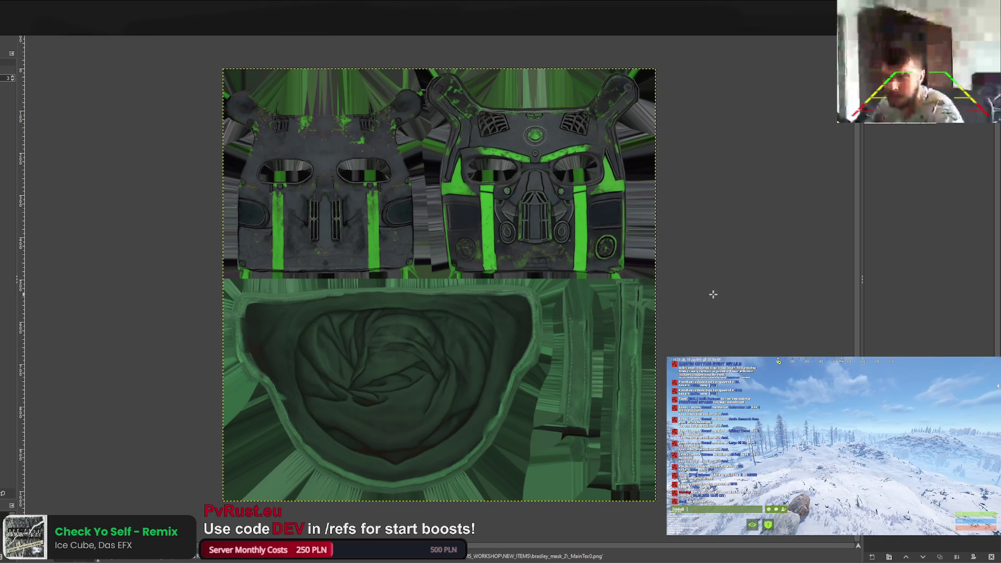
key("ctrl+z")
key("ctrl+y")
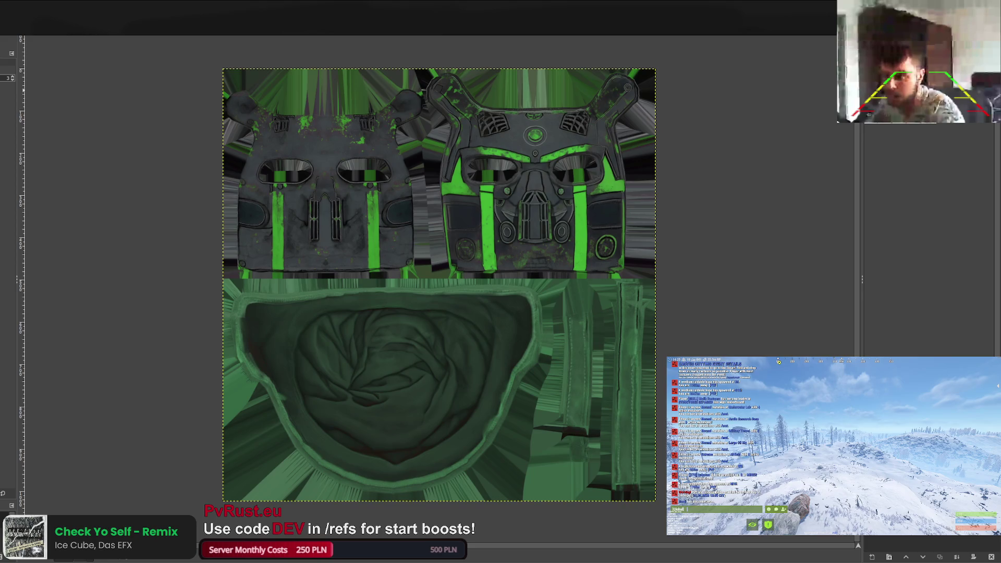
key("ctrl+Page_Down")
key("ctrl+Page_Down")
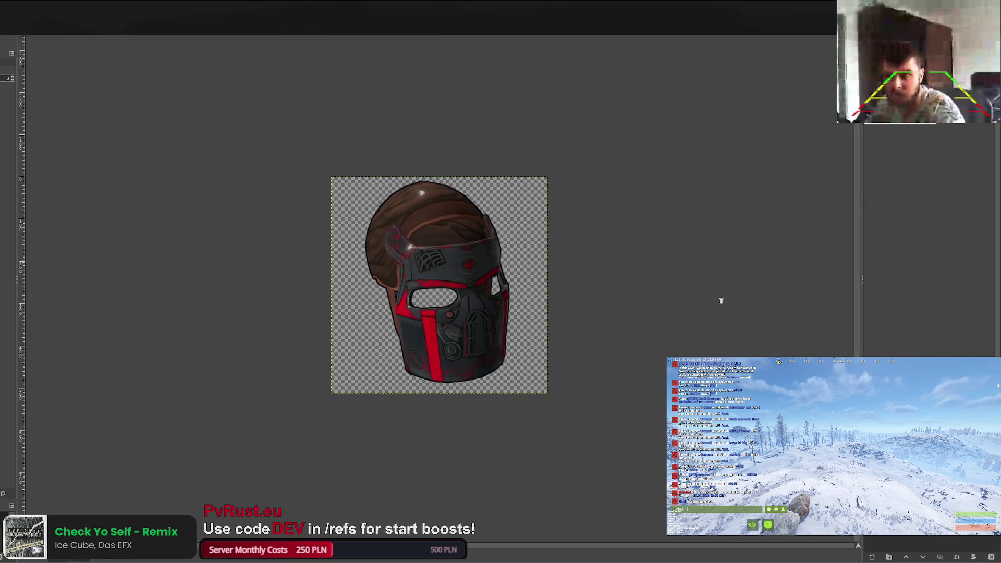
Tint the bradley_mask_2 helmet icon's plates dark green, then return to the red-and-grey mask texture.
key("ctrl+Page_Down")
key("ctrl+Page_Down")
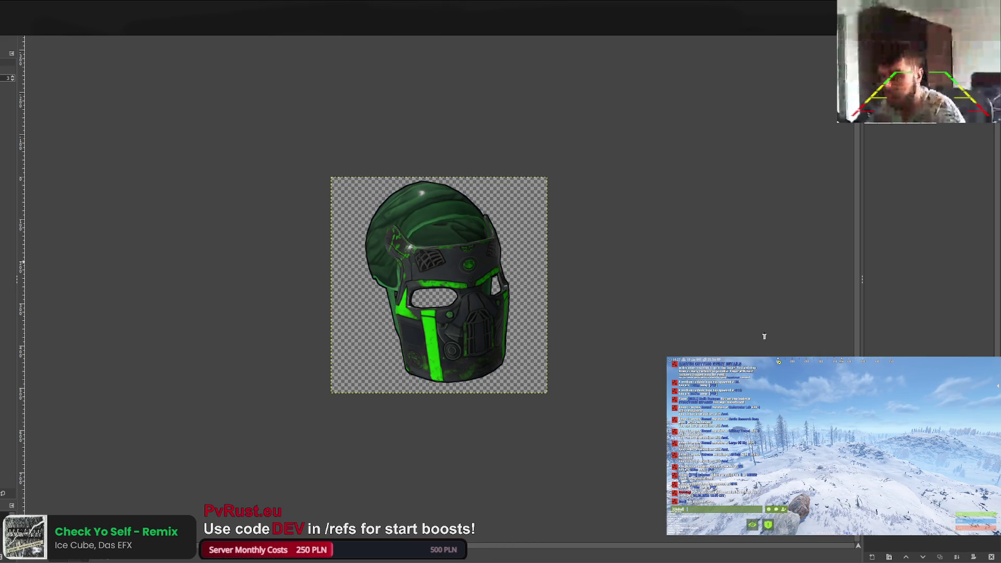
key("ctrl+Page_Down")
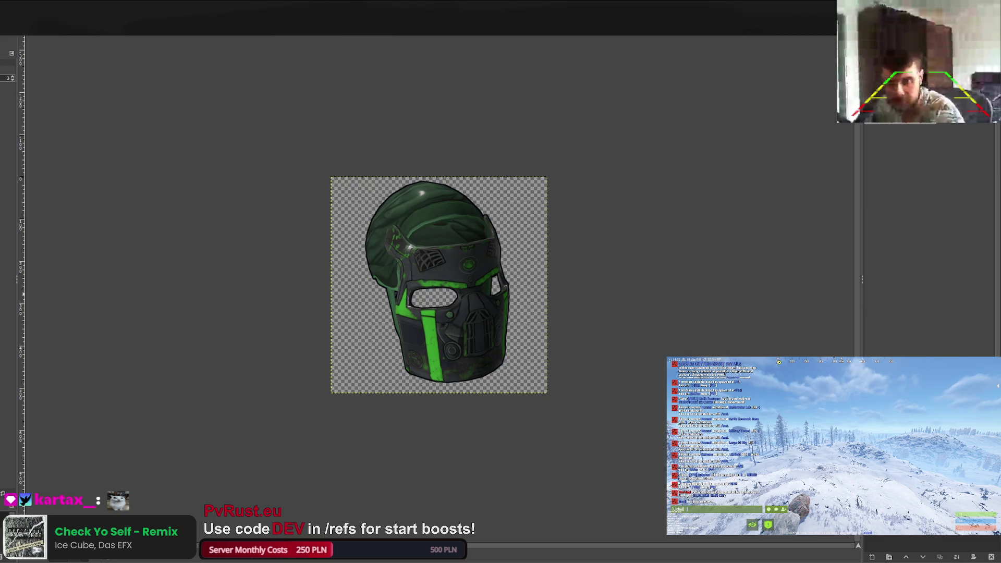
key("ctrl+Page_Down")
key("ctrl+Page_Down")
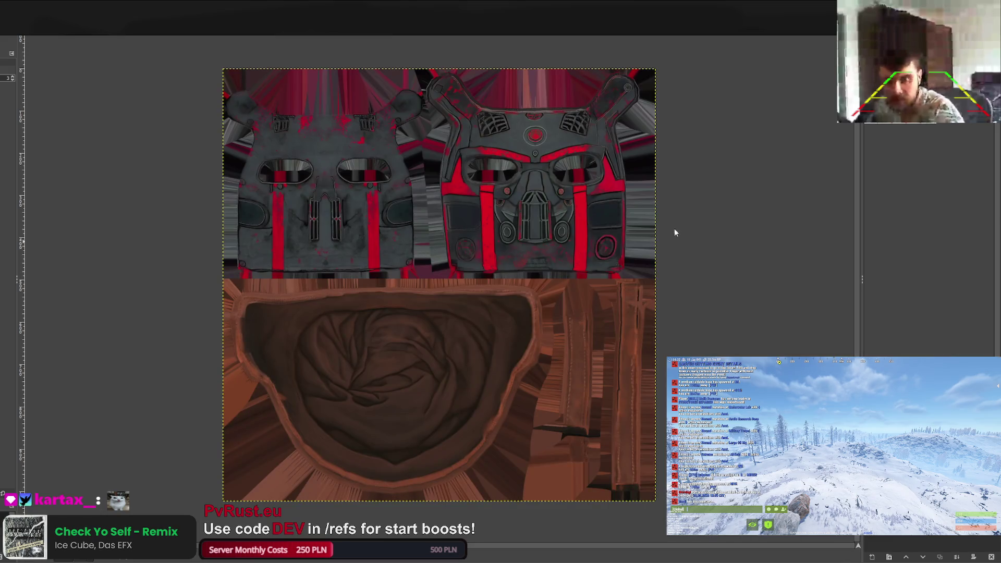
Tint the mask texture olive green, comparing variants before settling on brighter yellow stripes.
key("ctrl+Page_Down")
key("ctrl+Page_Down")
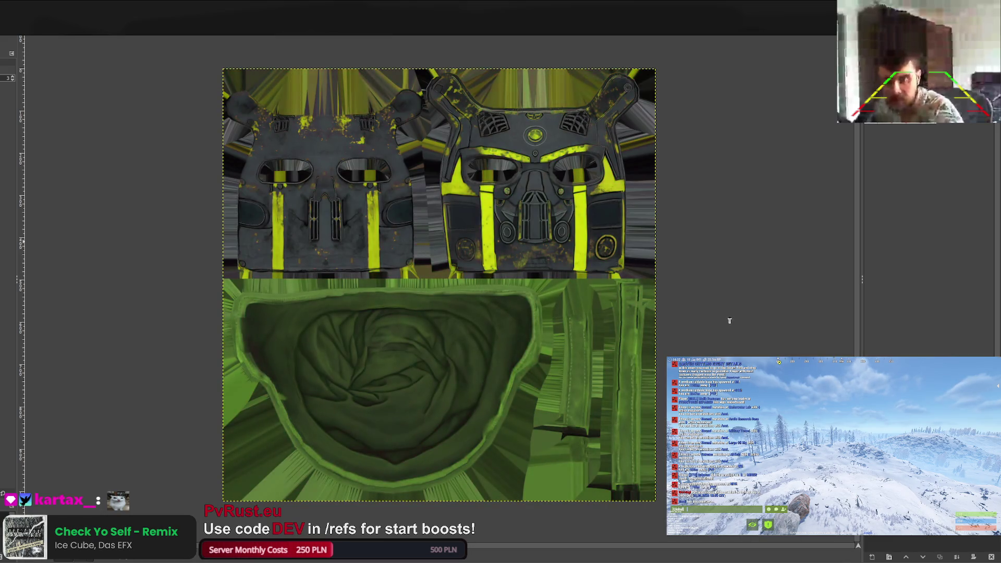
key("ctrl+Page_Up")
key("ctrl+Page_Down")
key("ctrl+Page_Up")
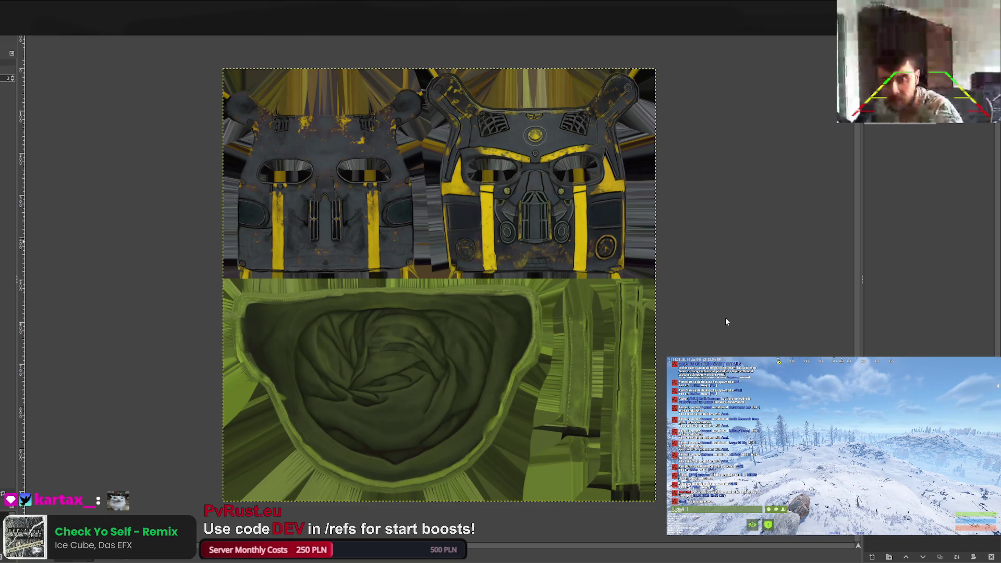
key("ctrl+Page_Down")
key("ctrl+Page_Up")
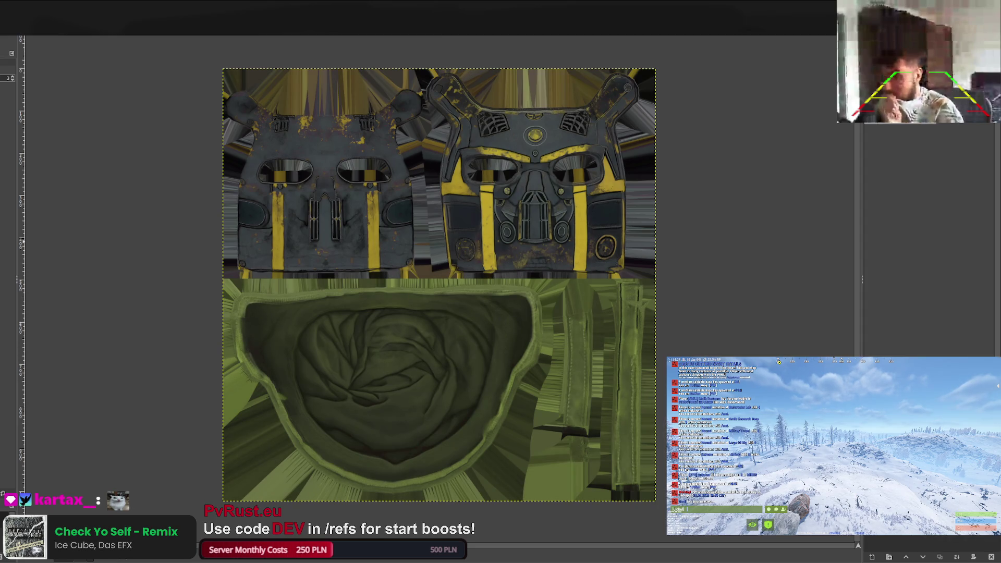
Export it as bradley_mask_1's _MainTex0.png and give the helmet icon matching green-yellow accents.
key("ctrl+e")
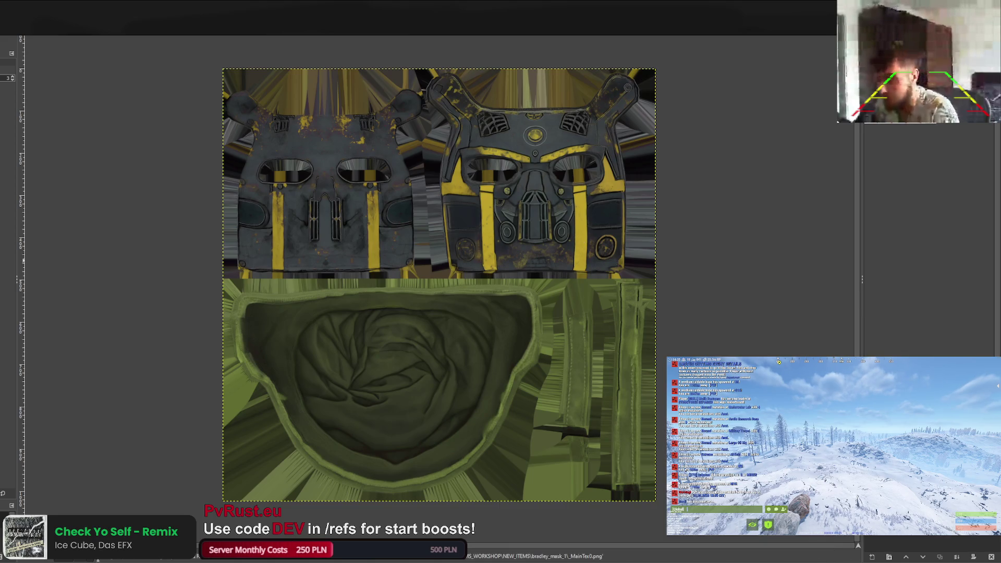
key("ctrl+Tab")
key("ctrl+Tab")
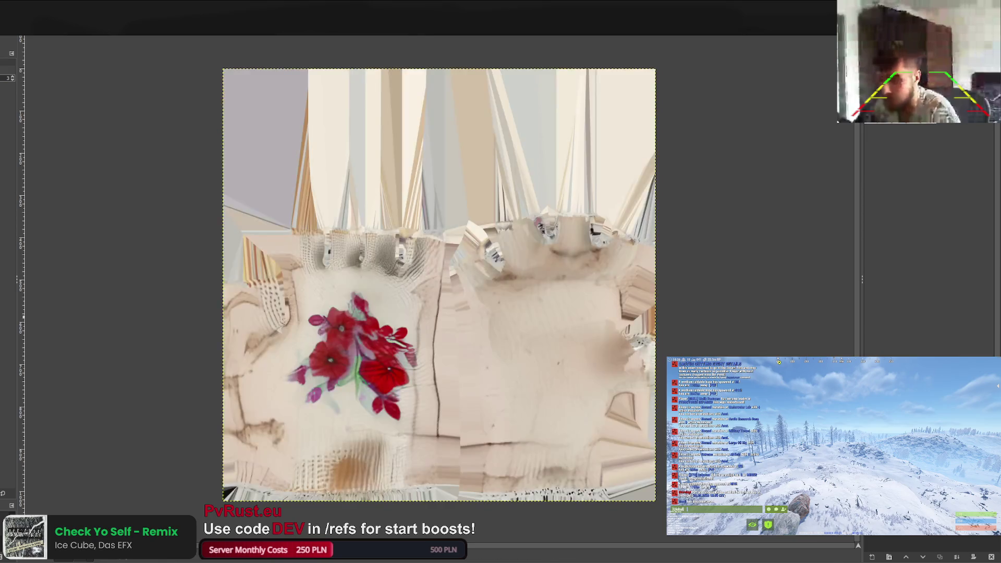
key("ctrl+Tab")
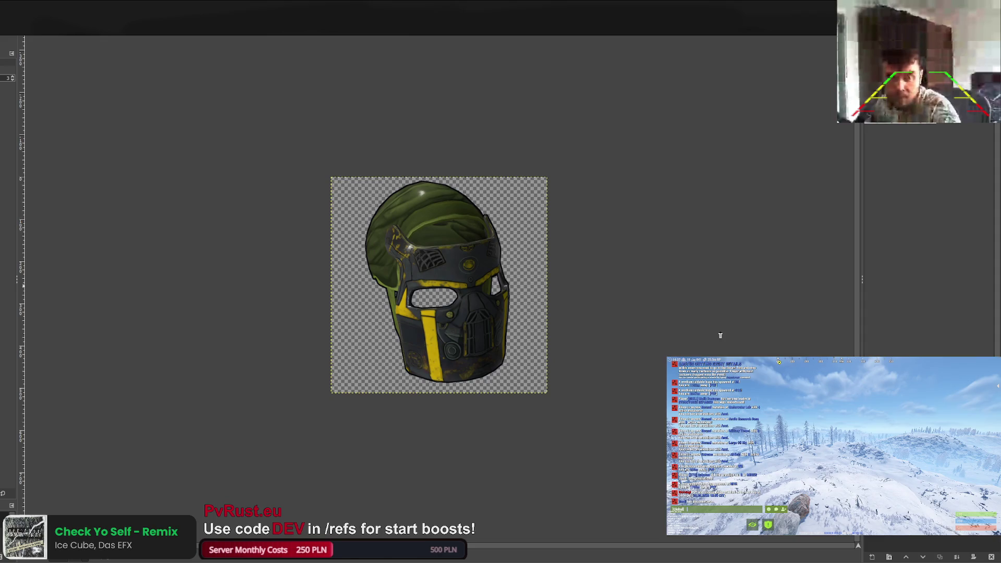
Darken the helmet icon to an olive dome with dimmer yellow stripes and export it as icon.png.
key("ctrl+Tab")
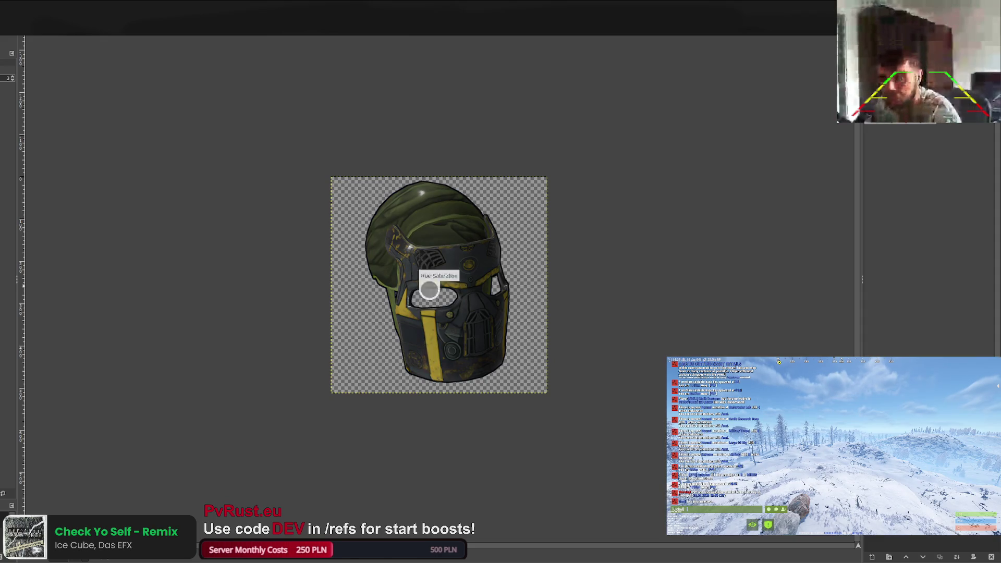
key("ctrl+e")
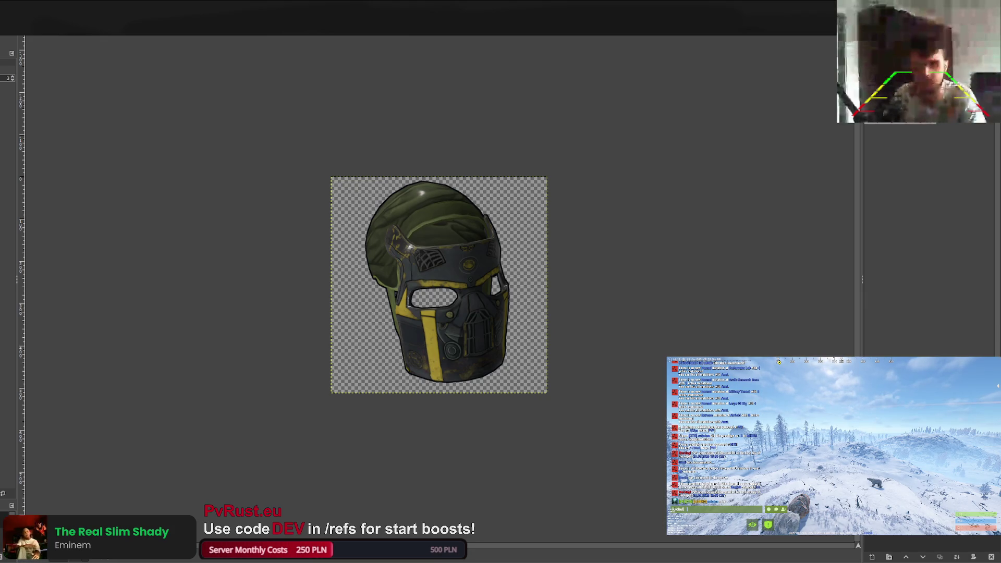
Cycle through the open images toward the red glove texture sheet.
key("ctrl+Tab")
key("ctrl+Tab")
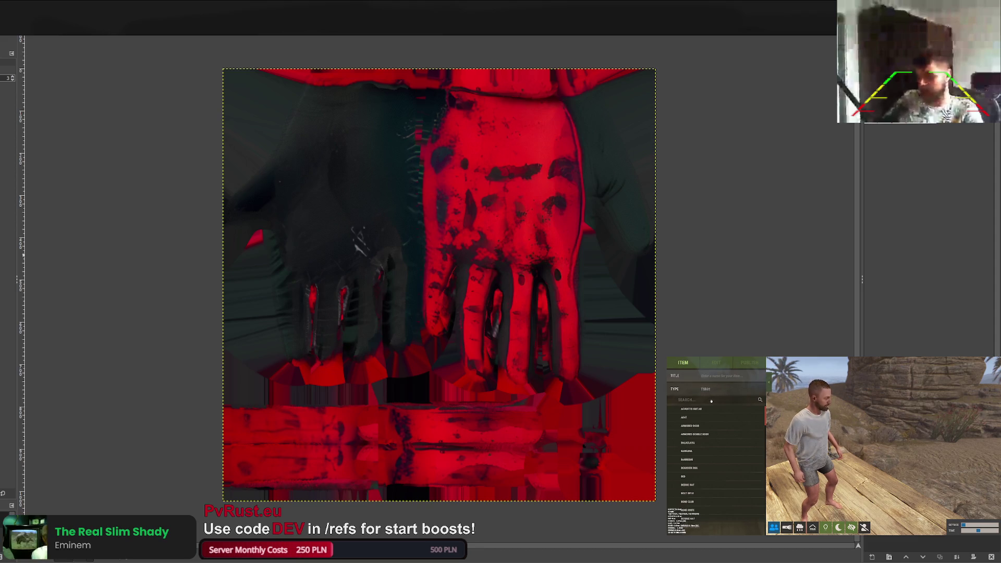
Scroll down in the view of the red-and-grey glove texture.
scroll(704, 424, "down", 10)
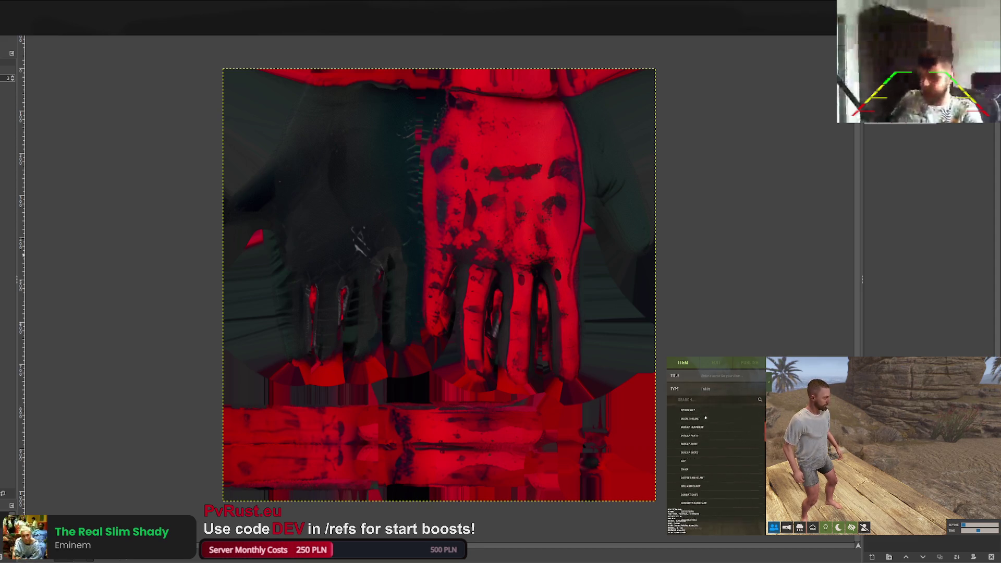
Select the gloves item and load _MainTex0, _BumpMap0 and _OcclusionMap0 from the NEW_ITEMS folder.
scroll(703, 428, "down", 10)
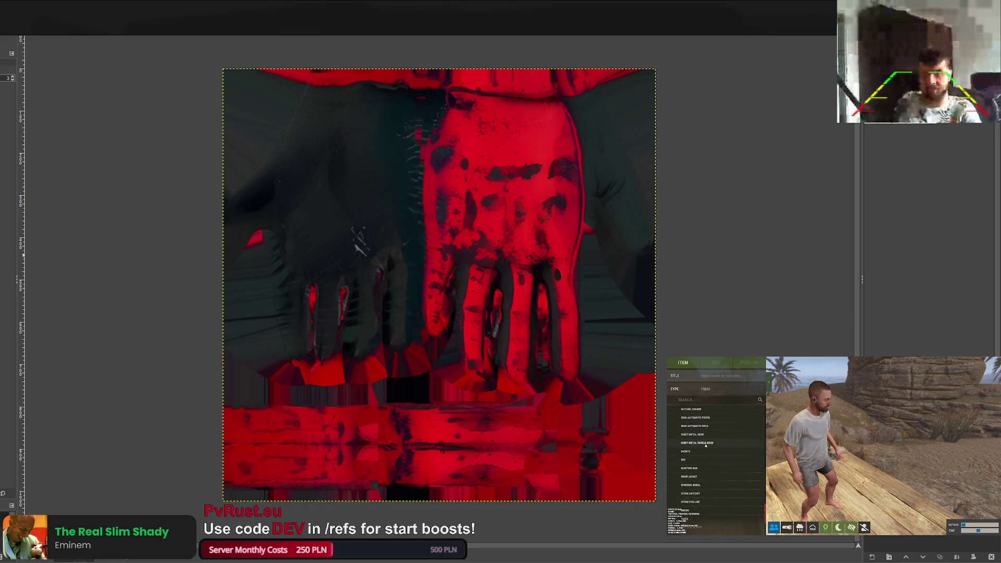
left_click(705, 446)
left_click(716, 362)
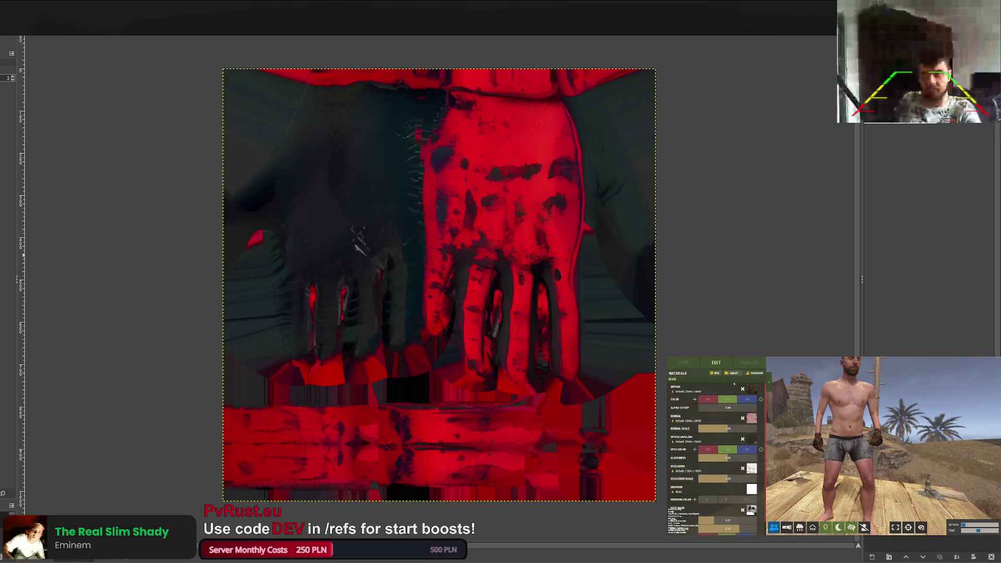
left_click(756, 390)
left_click(763, 384)
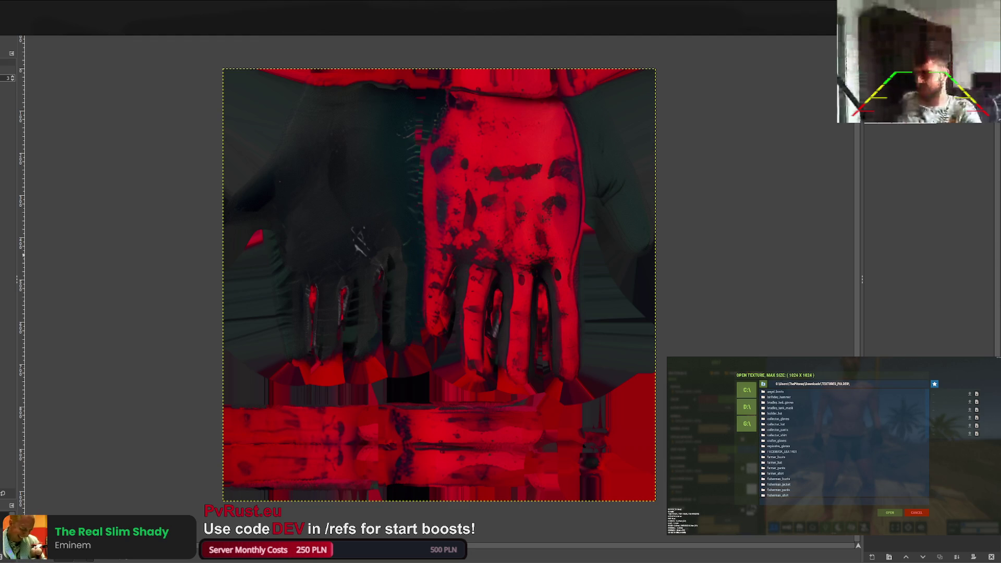
key("ctrl+v")
key("Return")
left_click(777, 403)
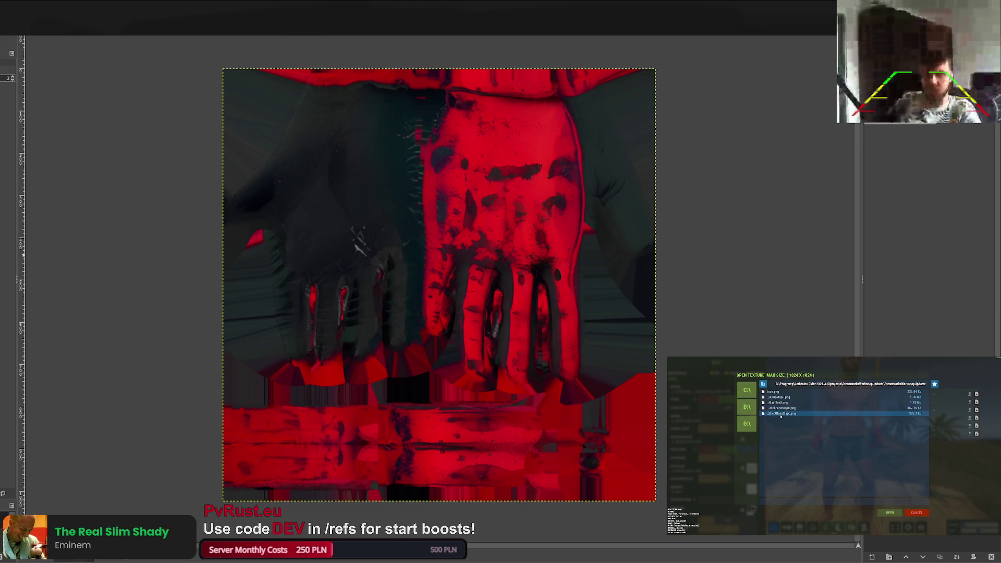
left_click(813, 397)
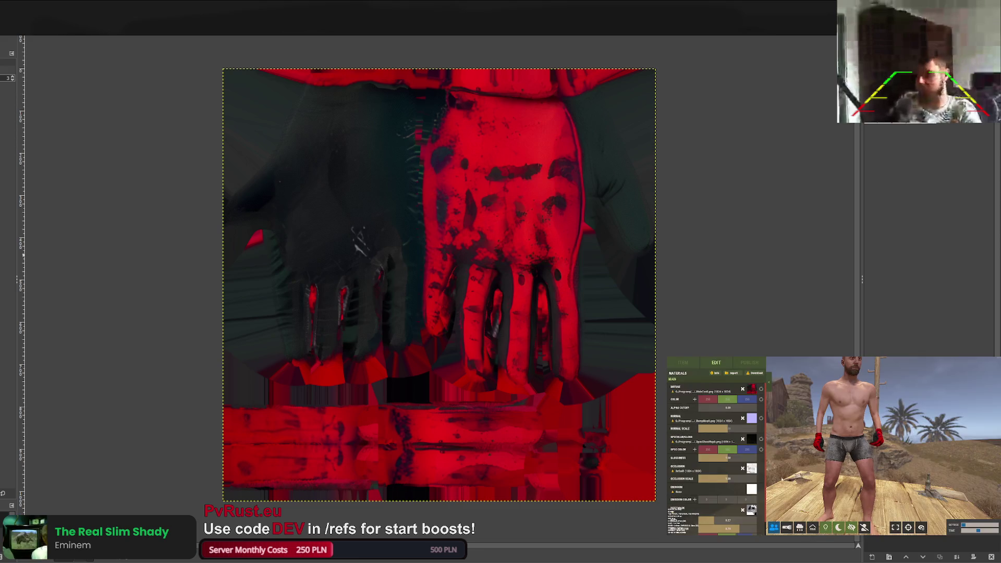
left_click(888, 512)
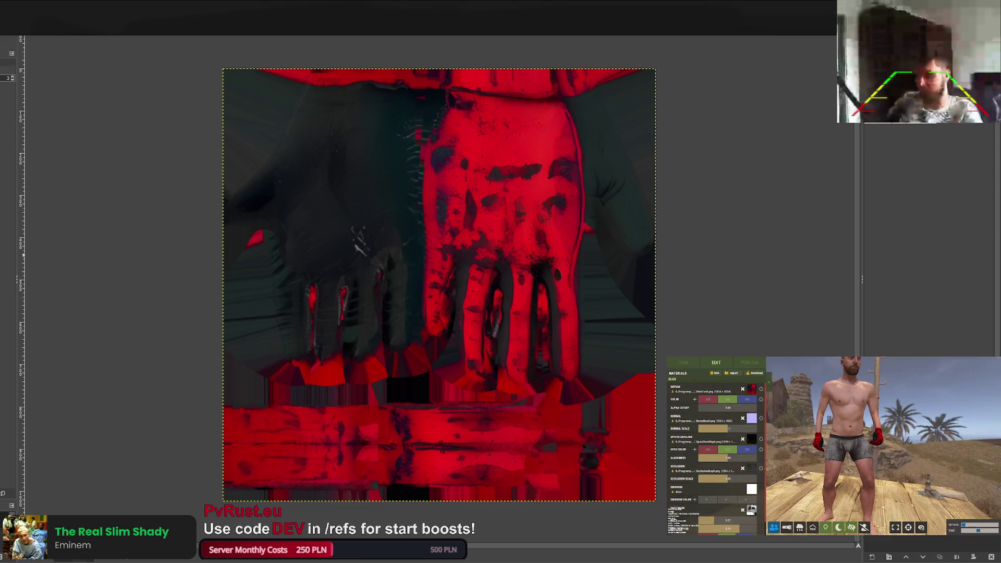
Lower the gloves' Occlusion Scale and Fuzz, then paste the helicopter image onto the GIMP texture.
scroll(886, 478, "up", 3)
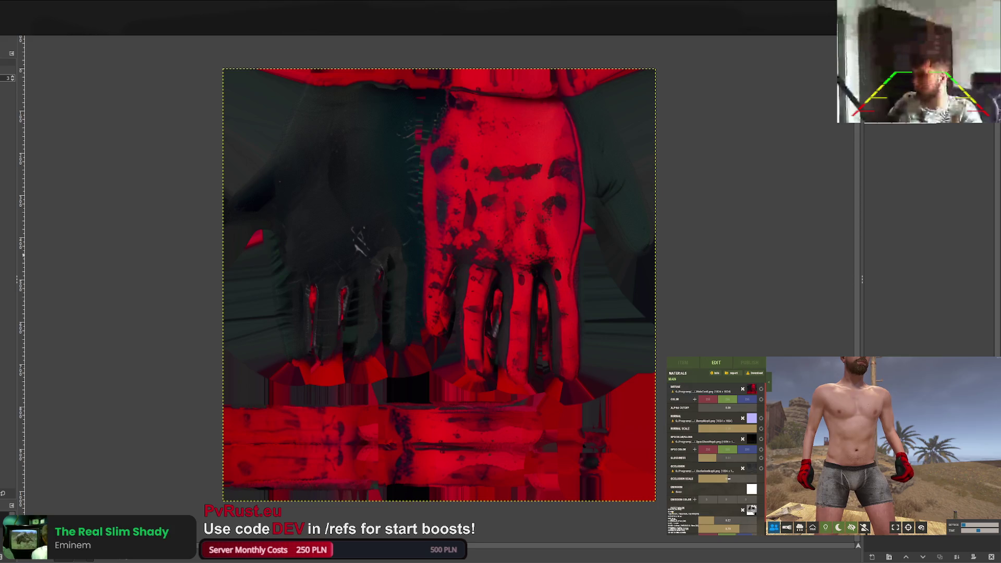
left_click_drag(729, 478, 706, 478)
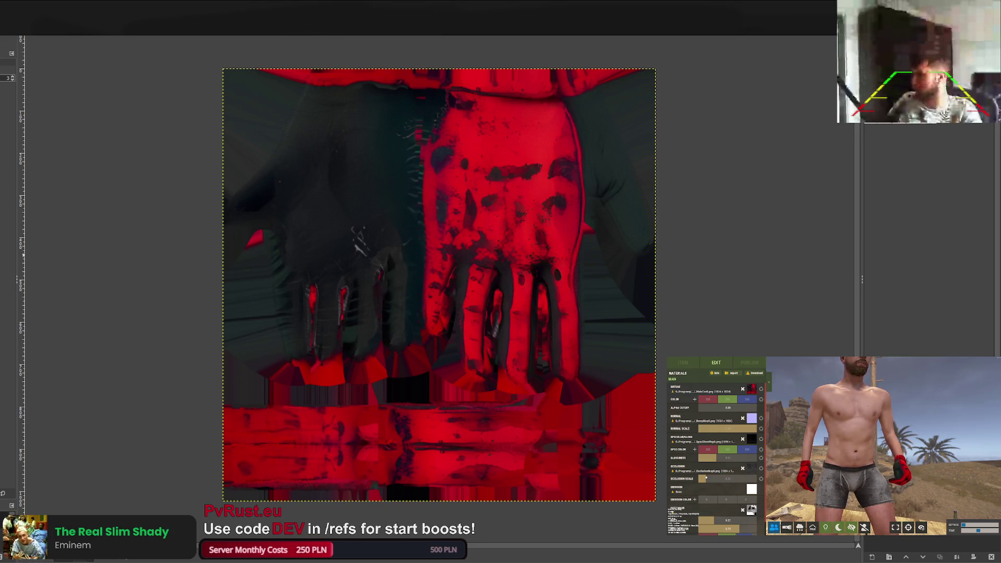
scroll(707, 490, "down", 1)
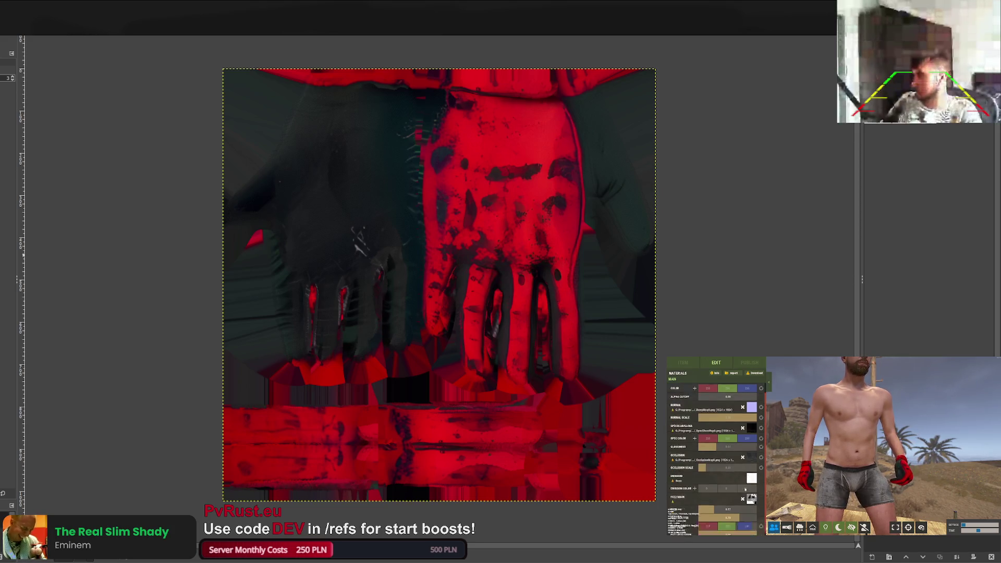
left_click(704, 505)
left_click(708, 515)
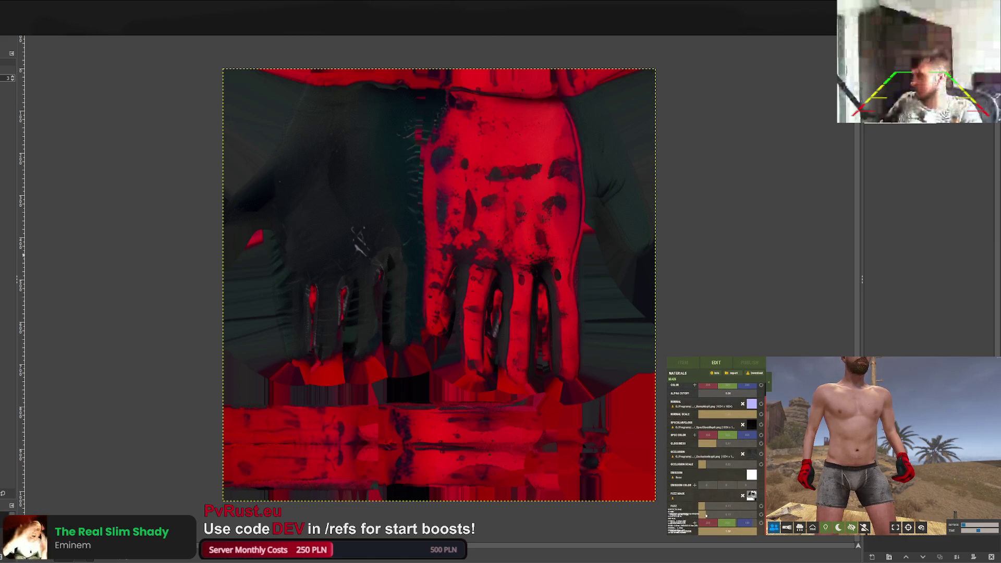
scroll(808, 486, "up", 5)
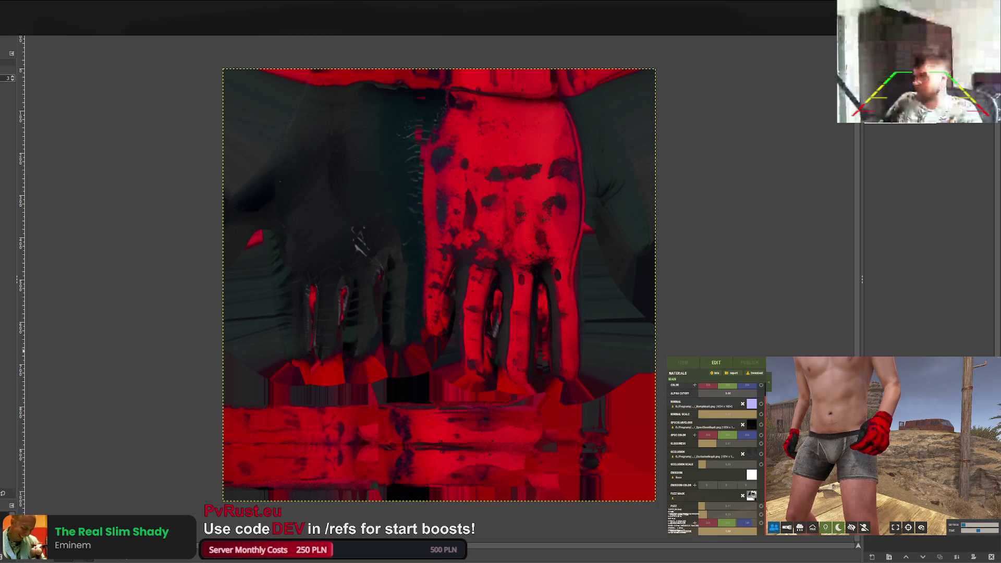
key("ctrl+v")
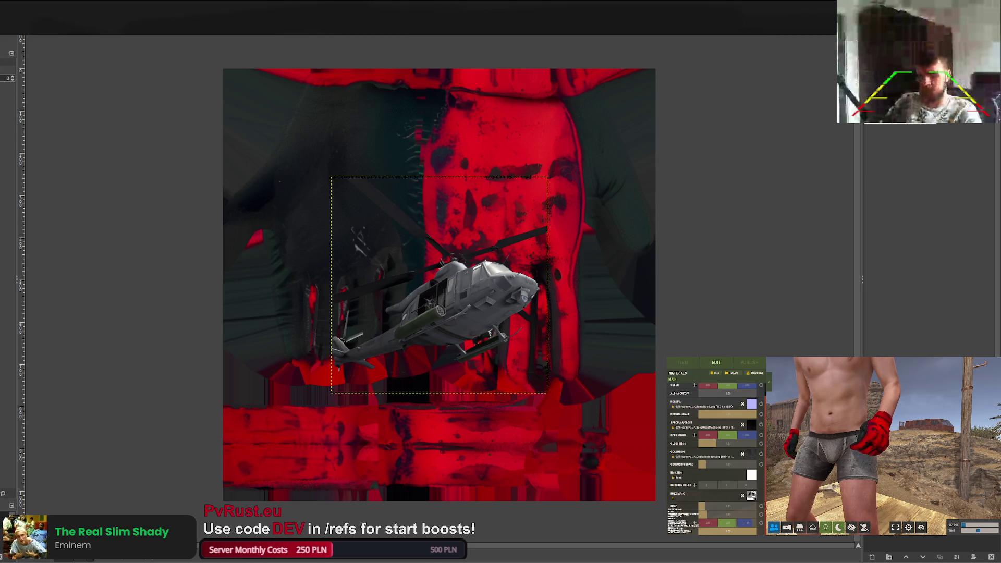
Recolour the pasted helicopter, discarding teal and silhouette attempts until it is bright, flat white.
key("ctrl+f")
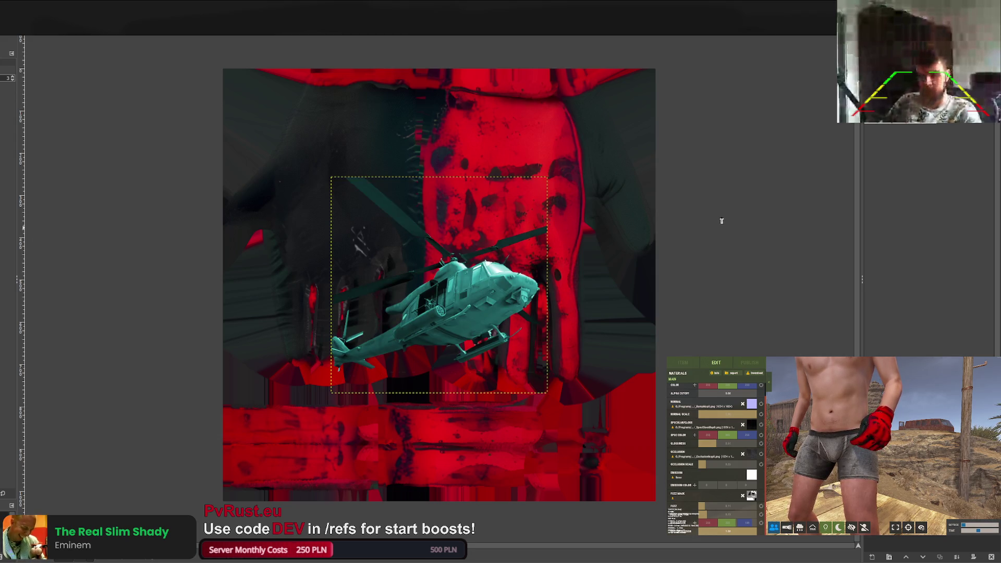
key("ctrl+z")
key("ctrl+f")
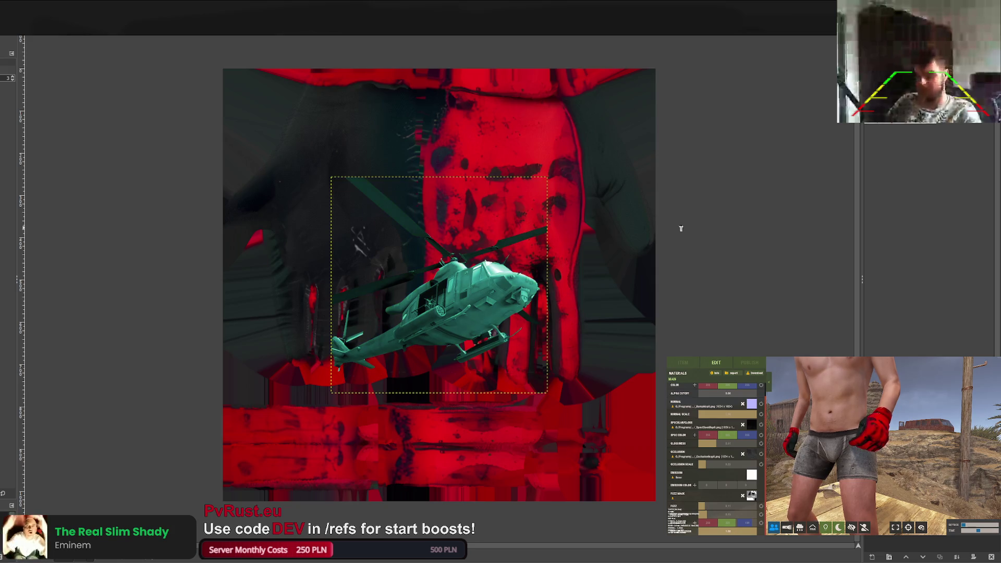
key("ctrl+z")
key("ctrl+comma")
key("ctrl+period")
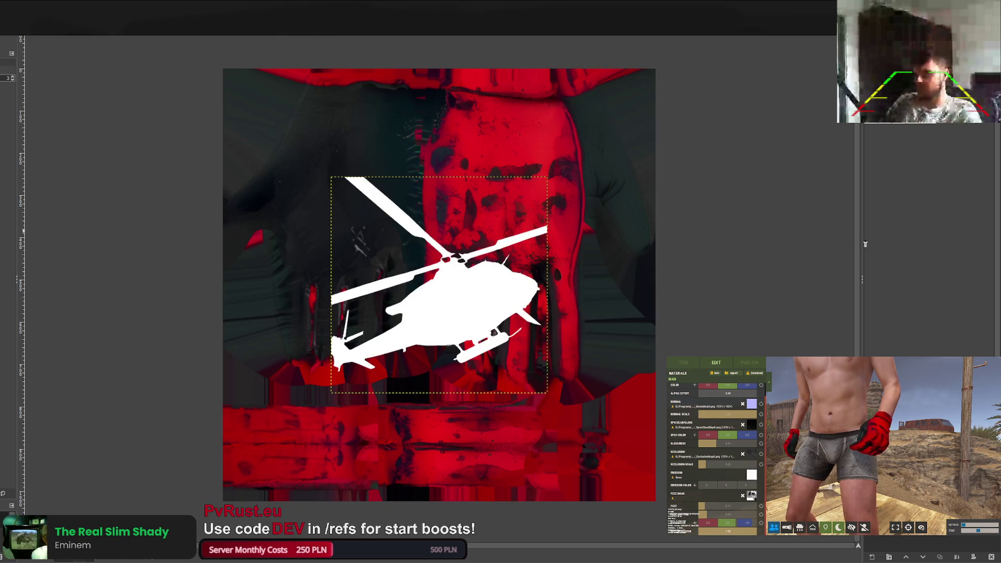
key("ctrl+z")
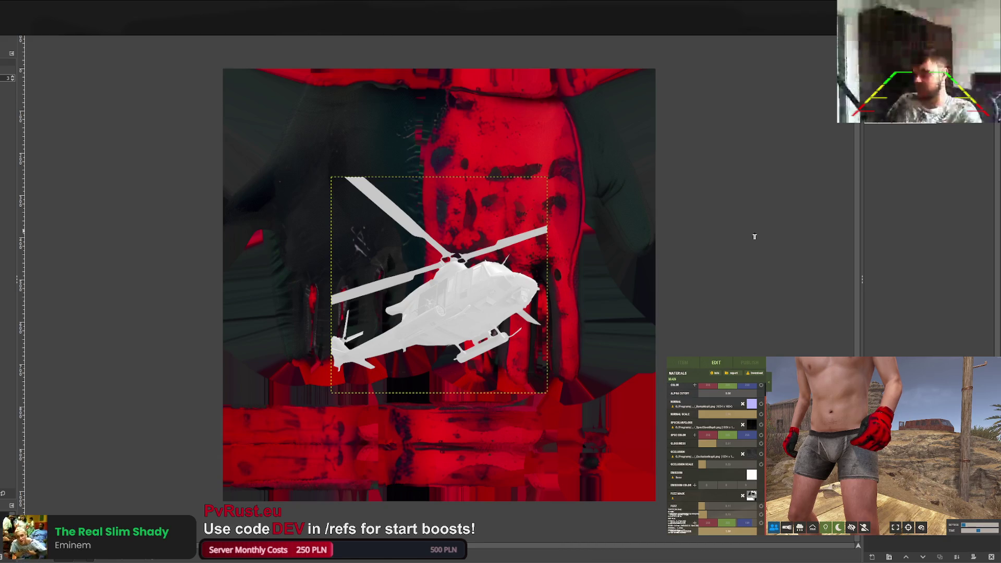
key("ctrl+f")
key("ctrl+f")
key("ctrl+z")
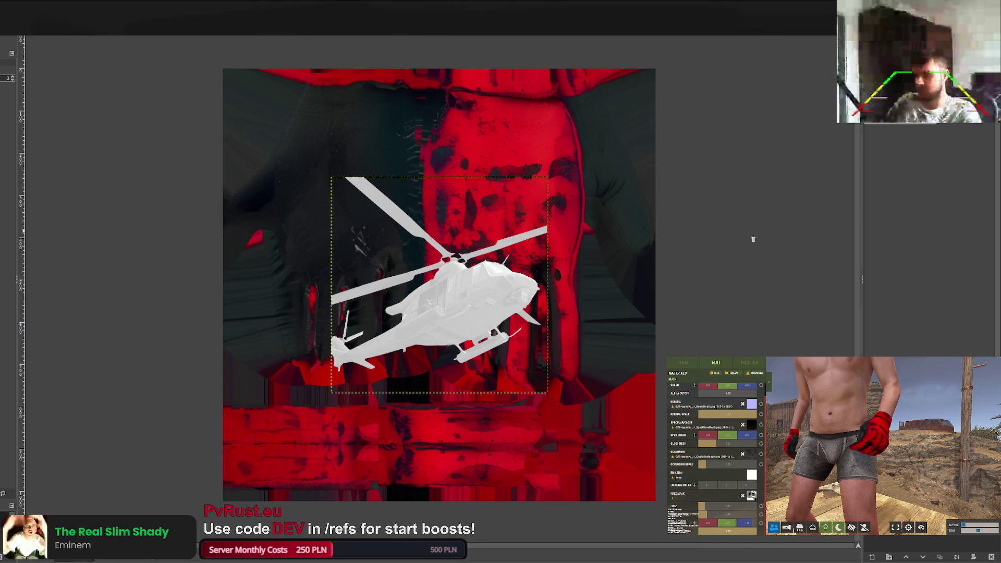
key("ctrl+f")
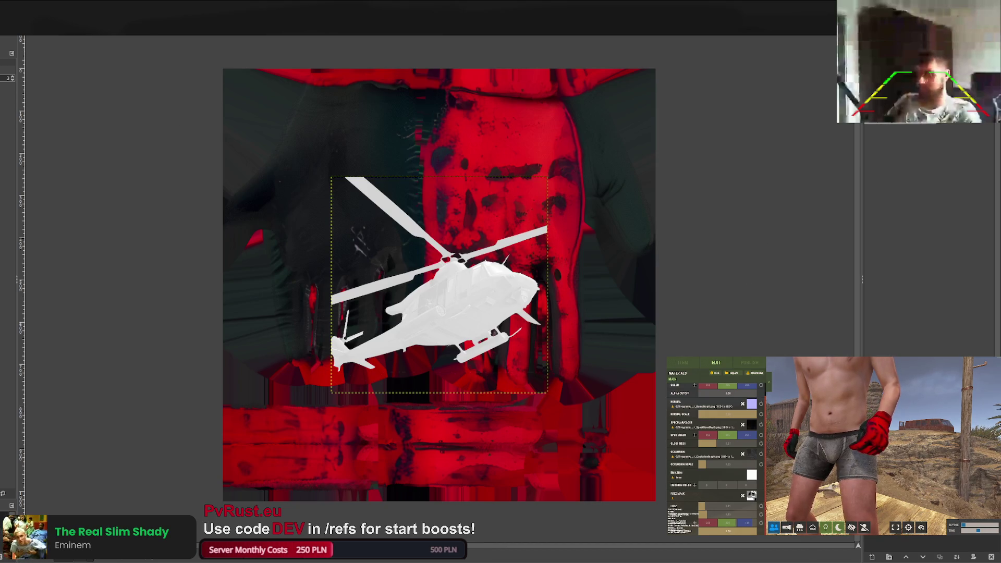
key("shift+s")
Shrink the helicopter emblem, shift it up-right, and export over _MainTex0.png.
left_click(404, 253)
left_click_drag(332, 392, 432, 292)
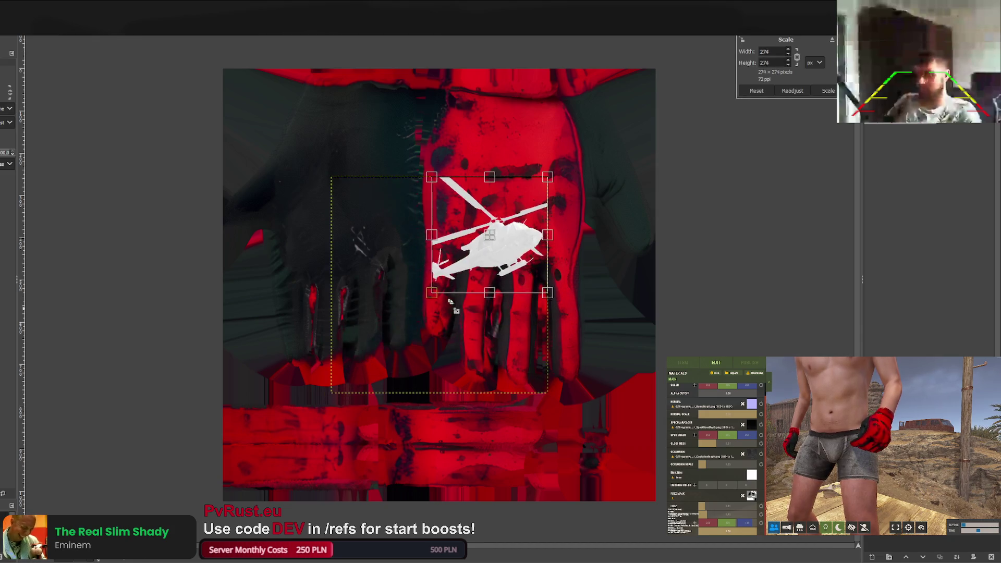
mouse_move(501, 258)
left_mouse_down()
mouse_move(526, 182)
mouse_move(518, 184)
left_mouse_up()
left_click(827, 90)
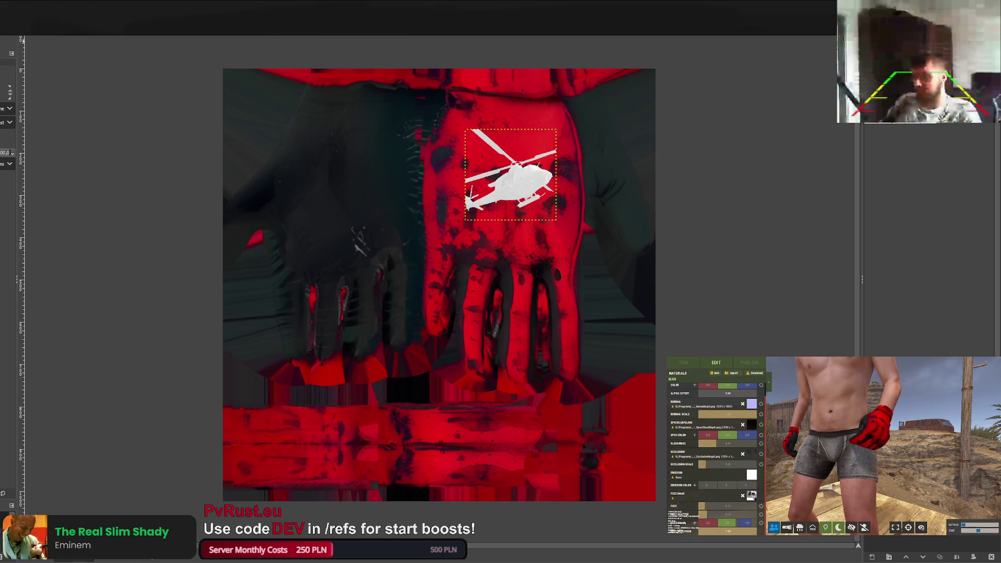
key("ctrl+e")
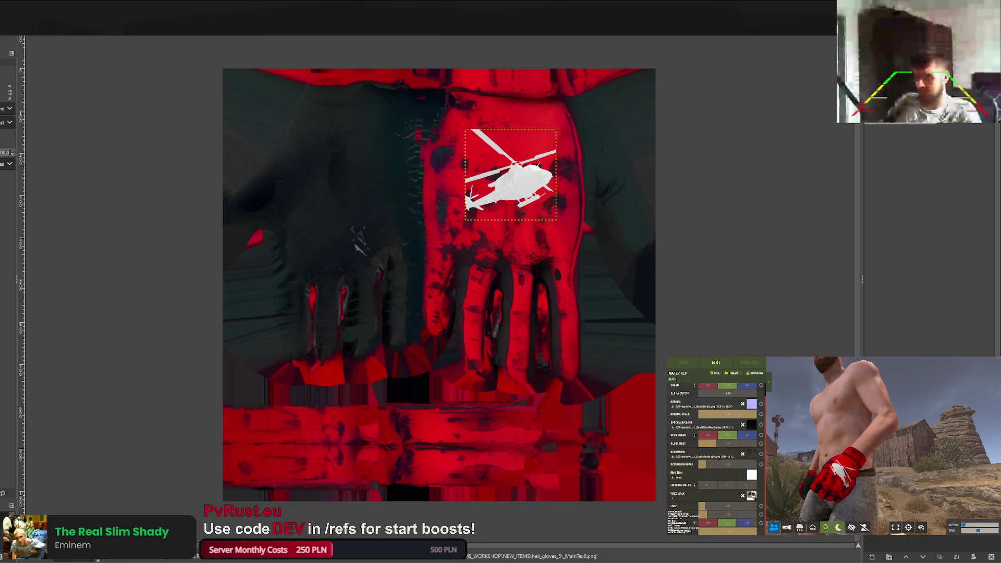
Move the helicopter higher on the glove back and re-export, checking both gloves in the preview.
left_click(515, 184)
left_click_drag(515, 184, 519, 154)
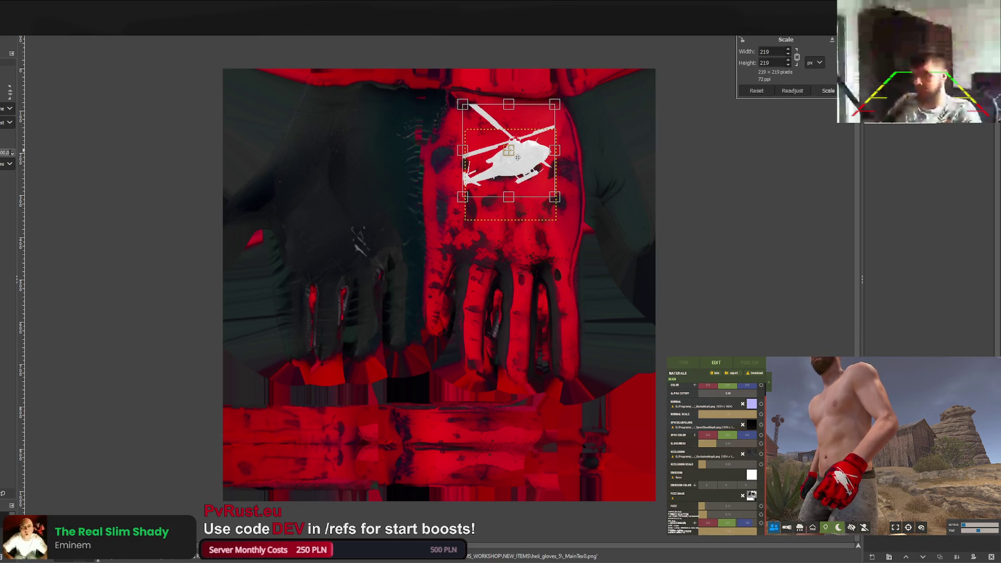
left_click(828, 91)
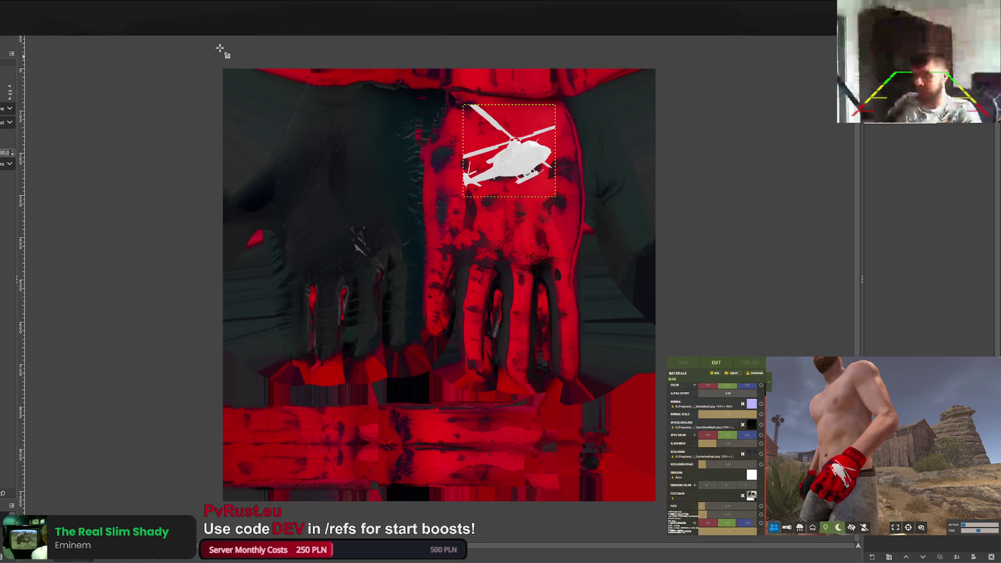
key("ctrl+e")
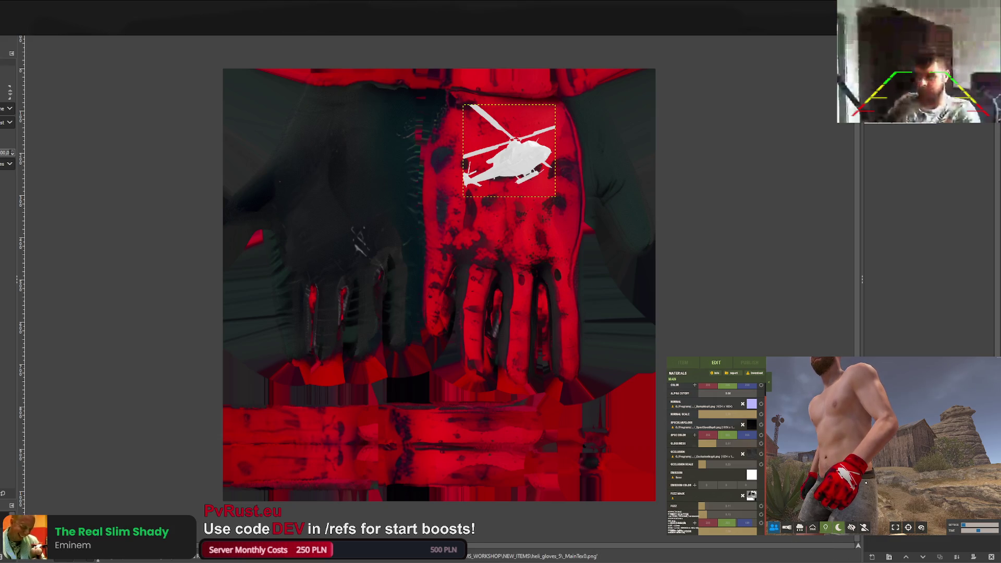
scroll(864, 482, "up", 3)
left_click_drag(864, 482, 926, 495)
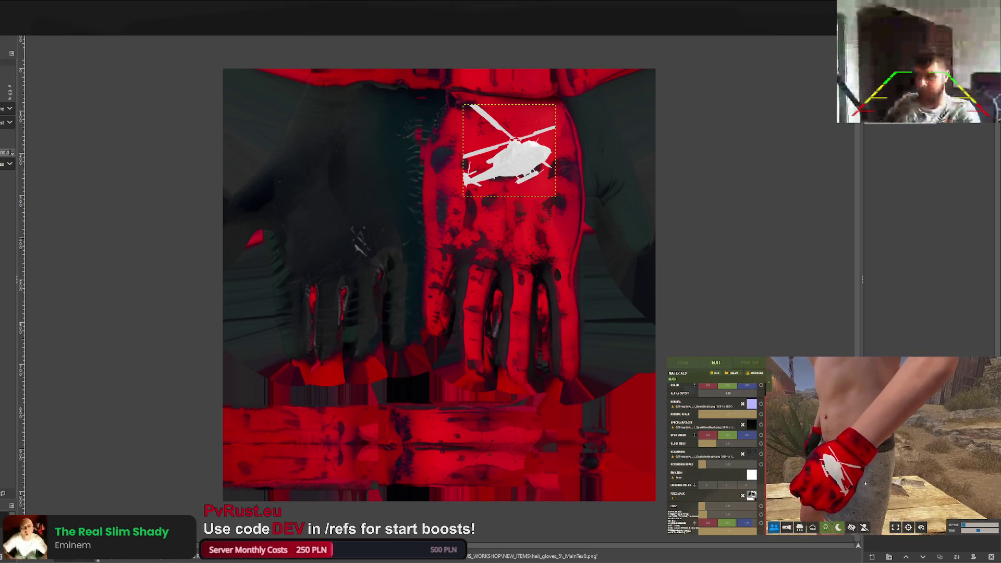
Shrink the helicopter to 167 px, re-export, then nudge the decal slightly lower.
key("shift+s")
left_click(464, 195)
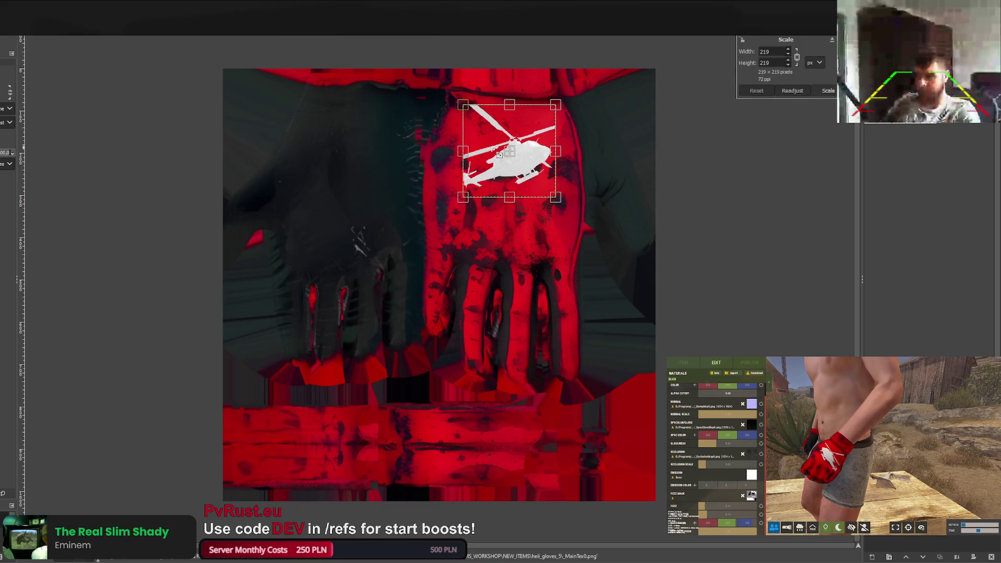
left_click_drag(464, 196, 477, 189)
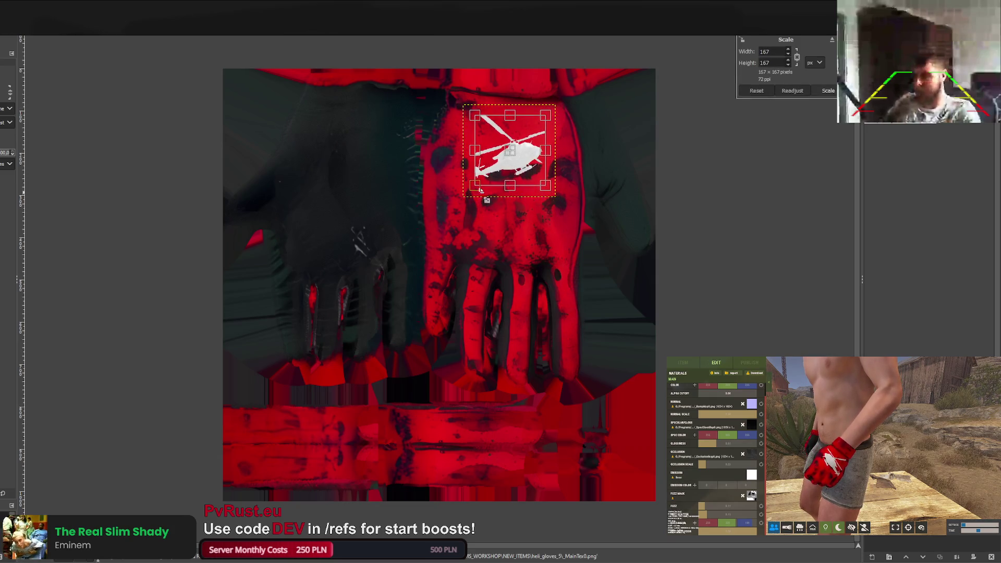
left_click_drag(518, 155, 517, 144)
left_click(828, 90)
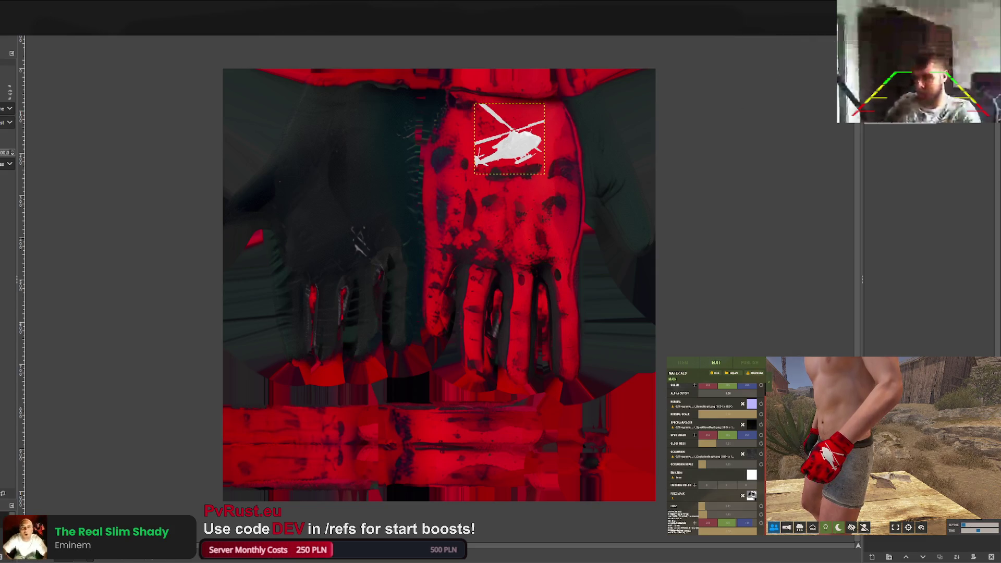
key("ctrl+e")
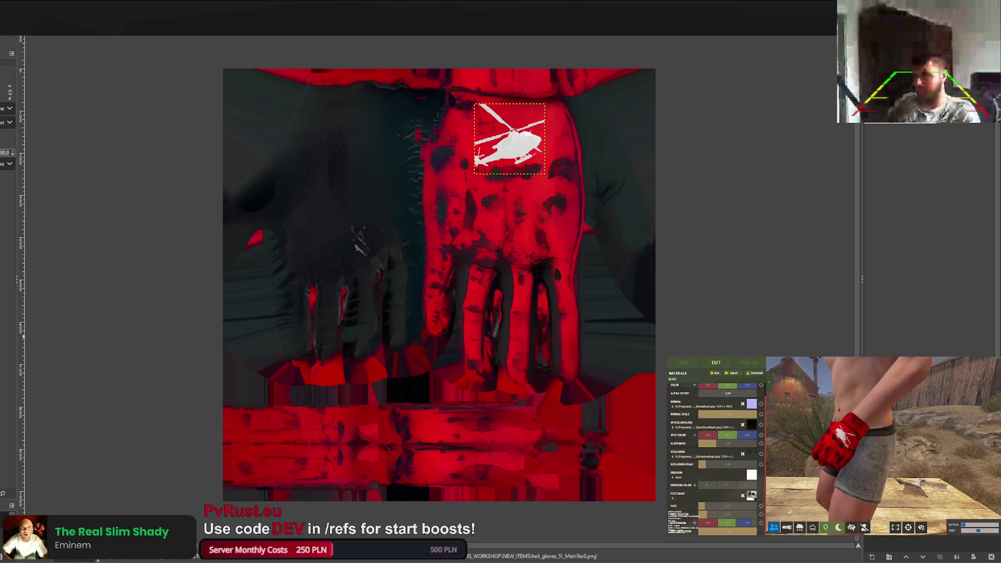
left_click(518, 156)
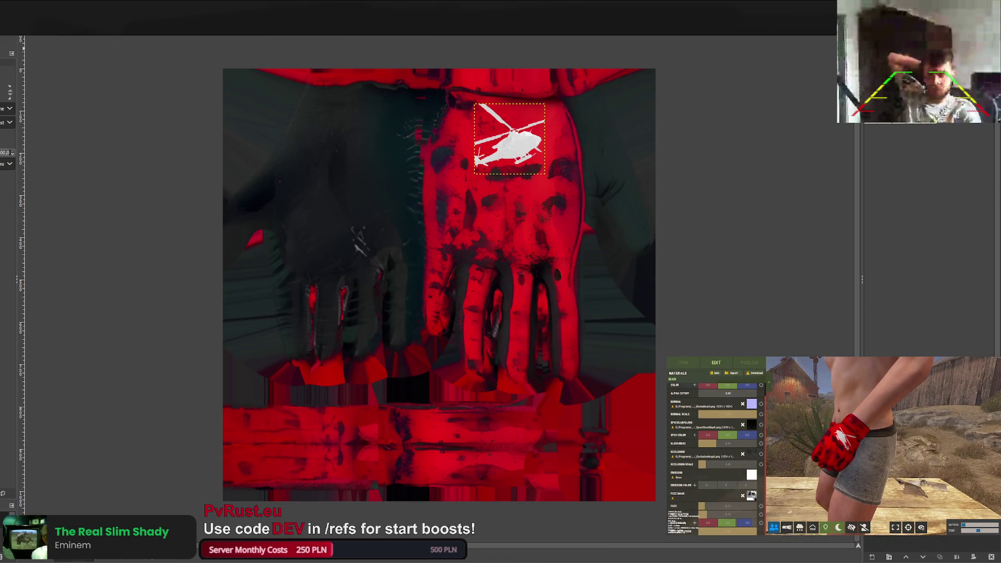
left_click_drag(517, 150, 517, 157)
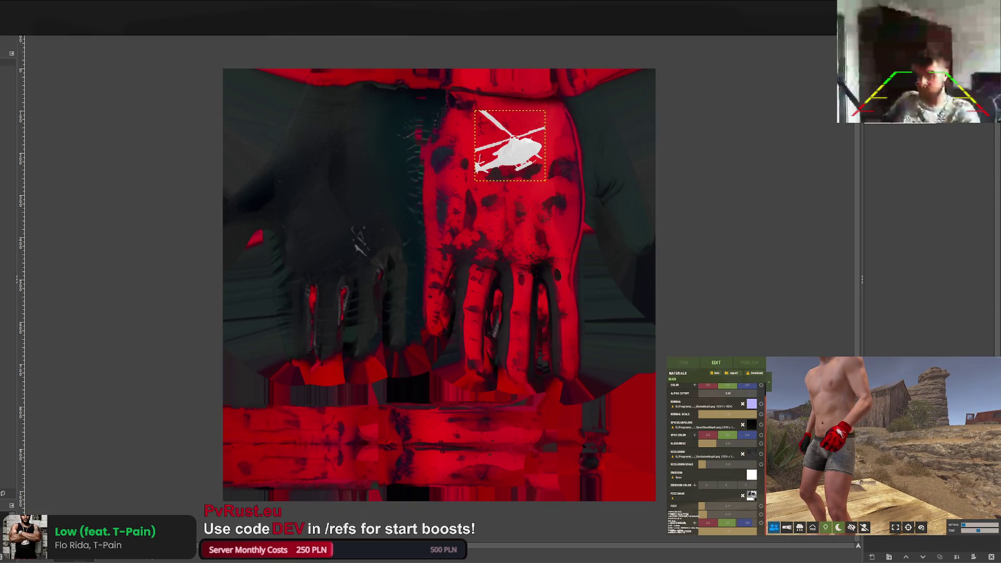
Refill the helicopter decal pale pink-white and export it to the glove's main texture.
key("ctrl+comma")
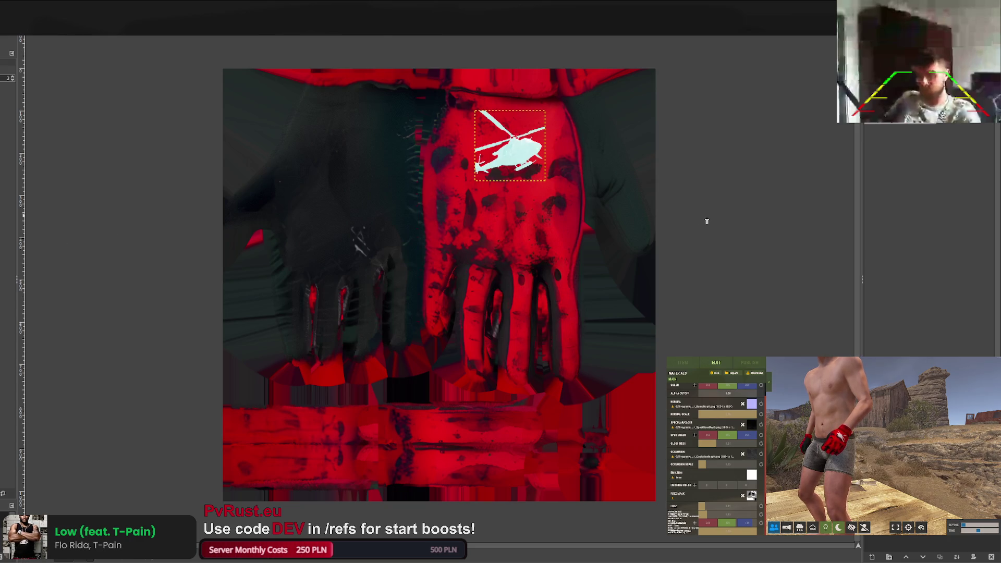
key("ctrl+period")
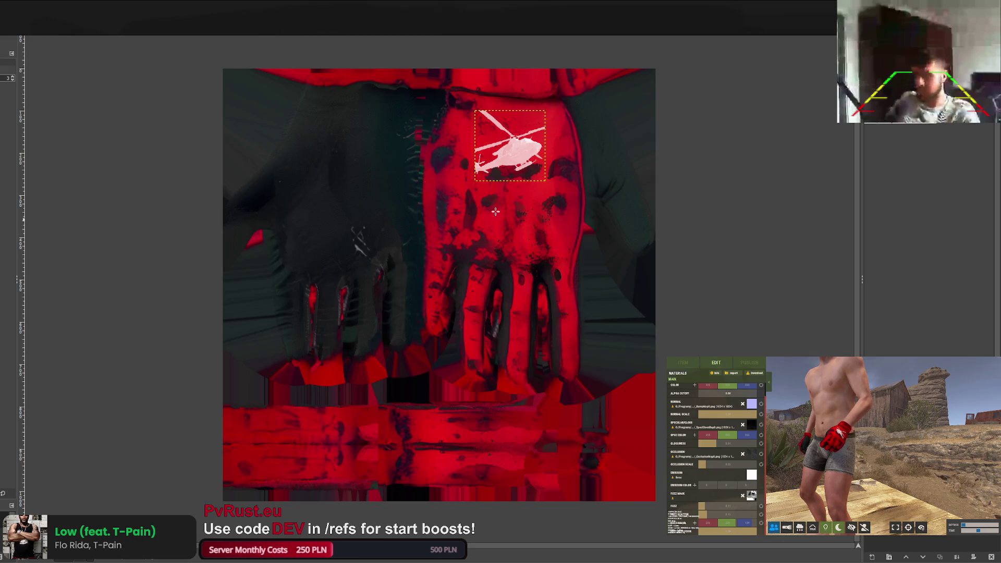
key("ctrl+e")
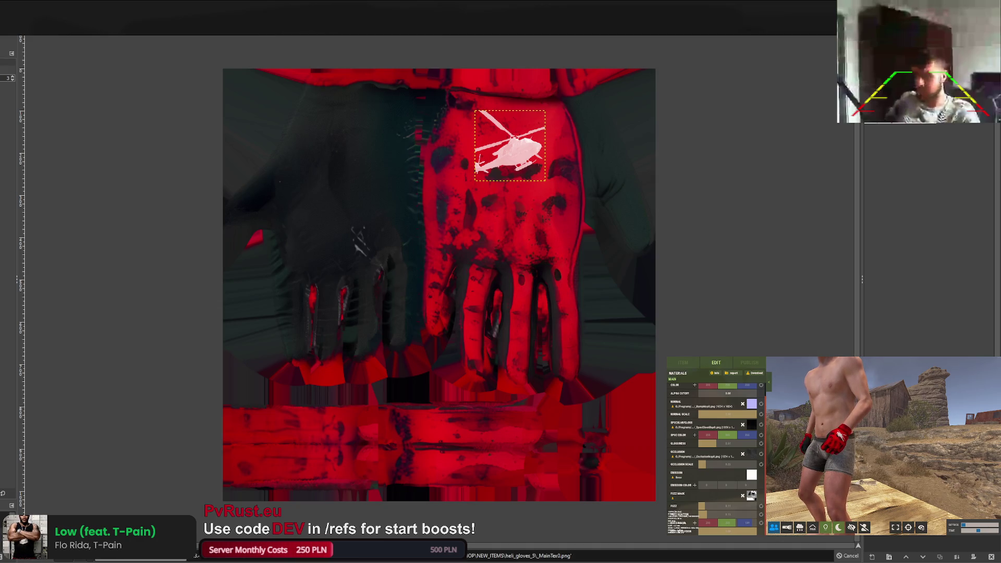
scroll(840, 478, "up", 5)
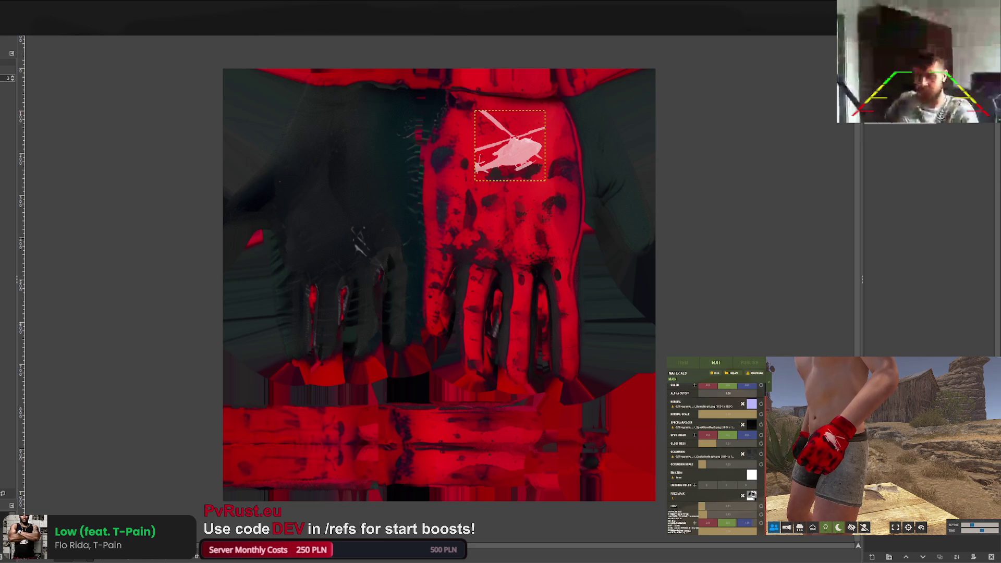
key("ctrl+e")
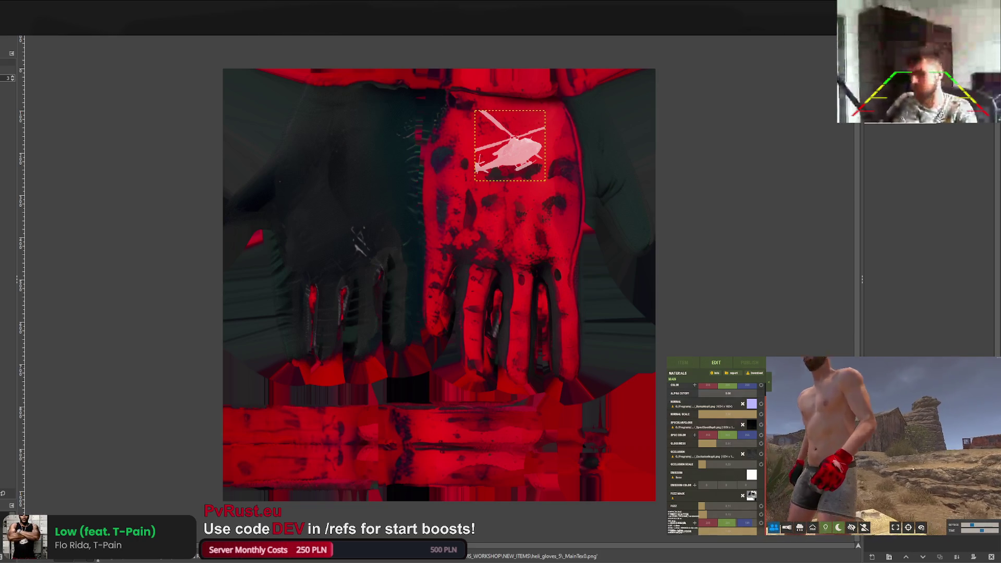
Export the texture once more and paste the tank picture onto it.
scroll(920, 468, "up", 3)
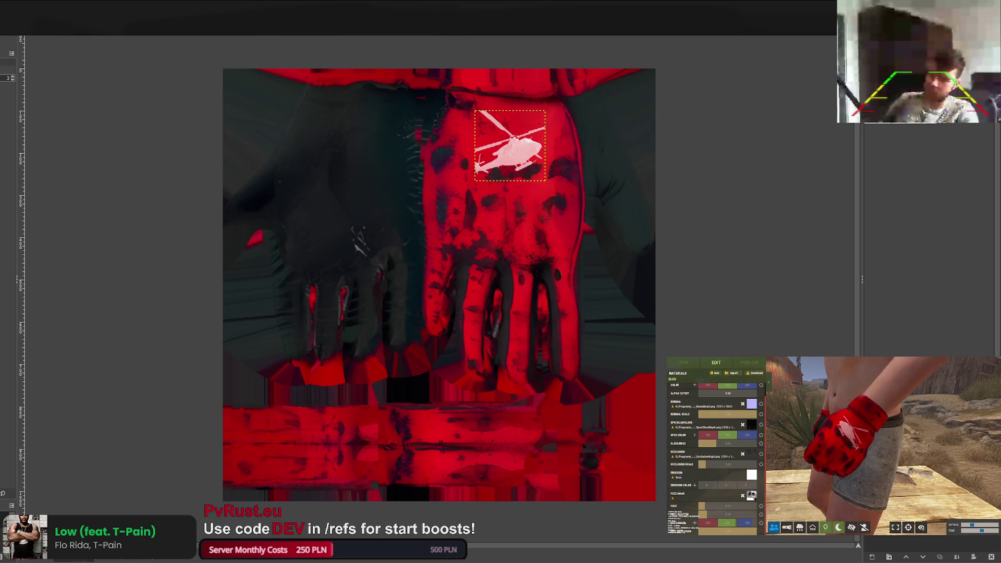
key("ctrl+e")
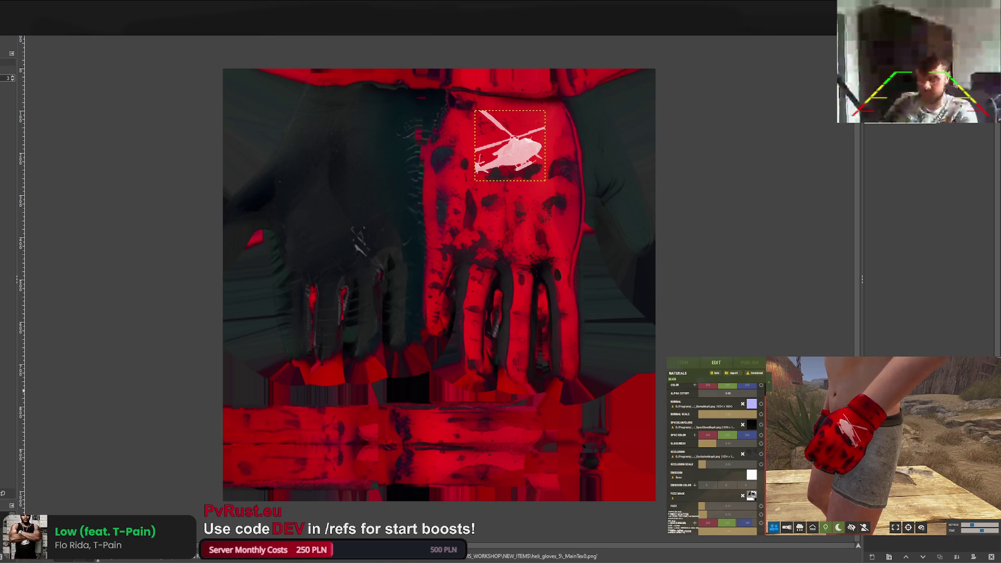
key("ctrl+v")
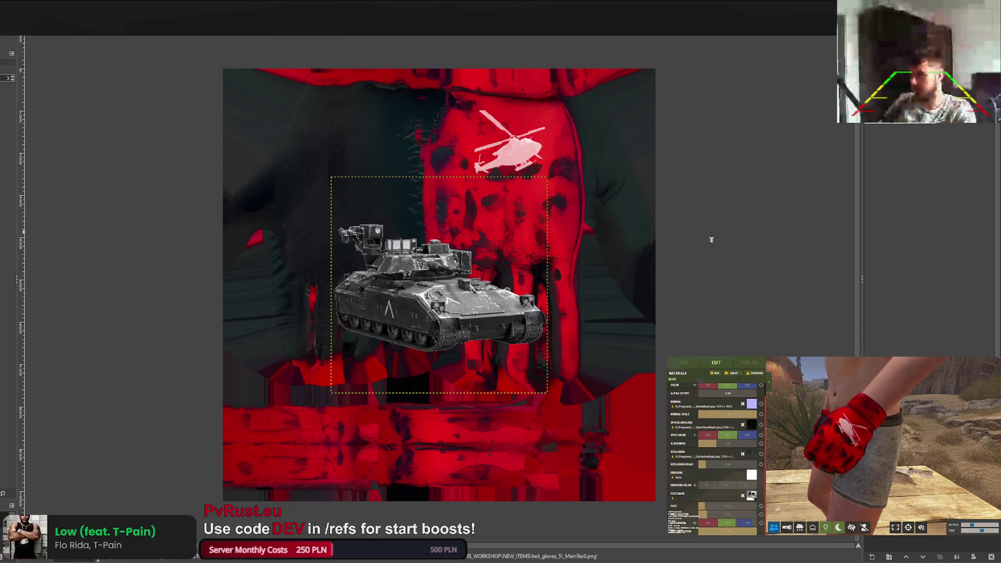
Fill the pasted tank as a pale pink-white silhouette.
key("ctrl+period")
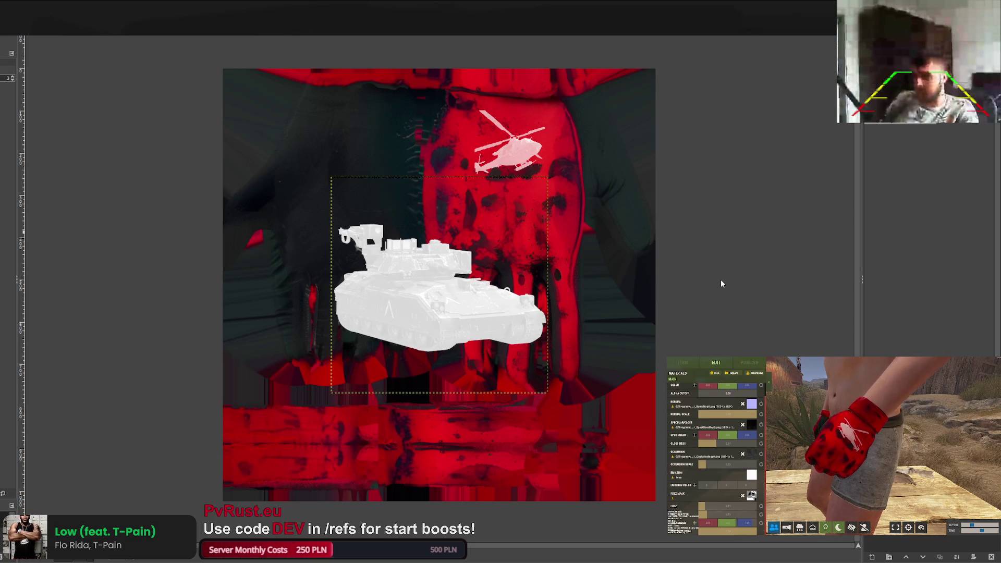
key("ctrl+f")
key("ctrl+f")
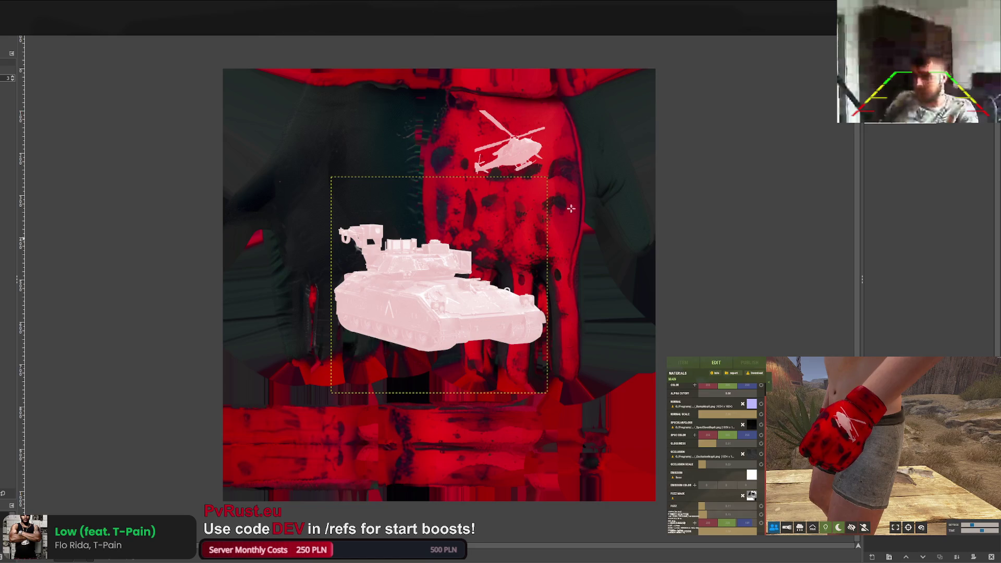
key("ctrl+f")
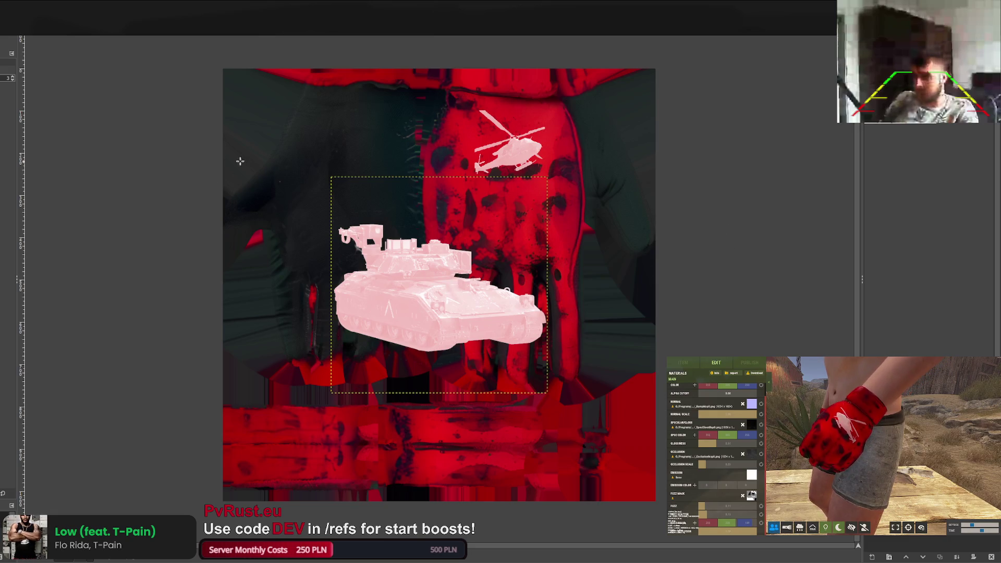
Scale the tank to 209 px, place it on the back of the hand, and export.
key("shift+s")
left_click(361, 286)
mouse_move(355, 402)
left_mouse_down()
mouse_move(365, 352)
mouse_move(471, 278)
mouse_move(463, 285)
left_mouse_up()
left_click_drag(504, 229, 517, 147)
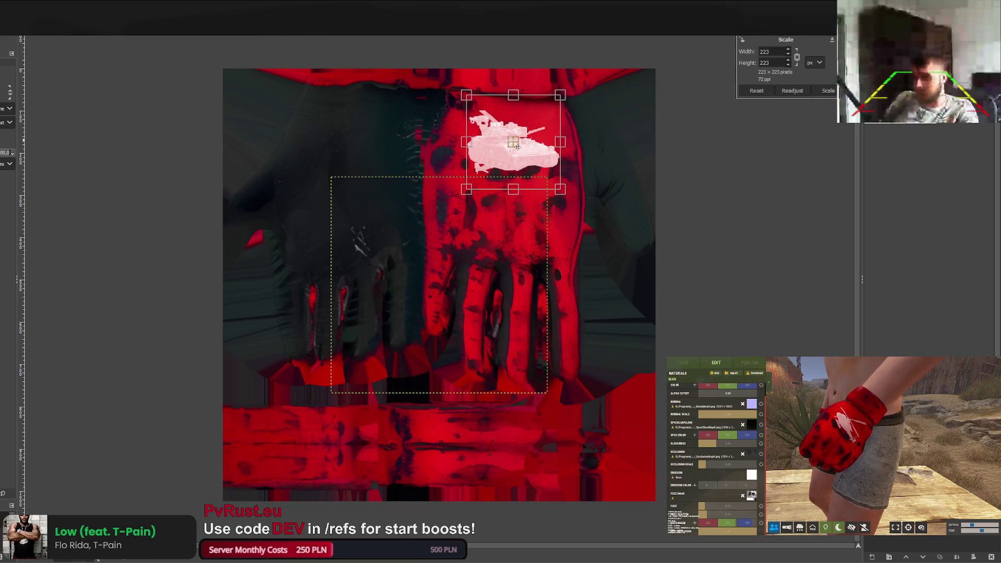
left_click_drag(467, 190, 472, 182)
left_click_drag(521, 152, 515, 155)
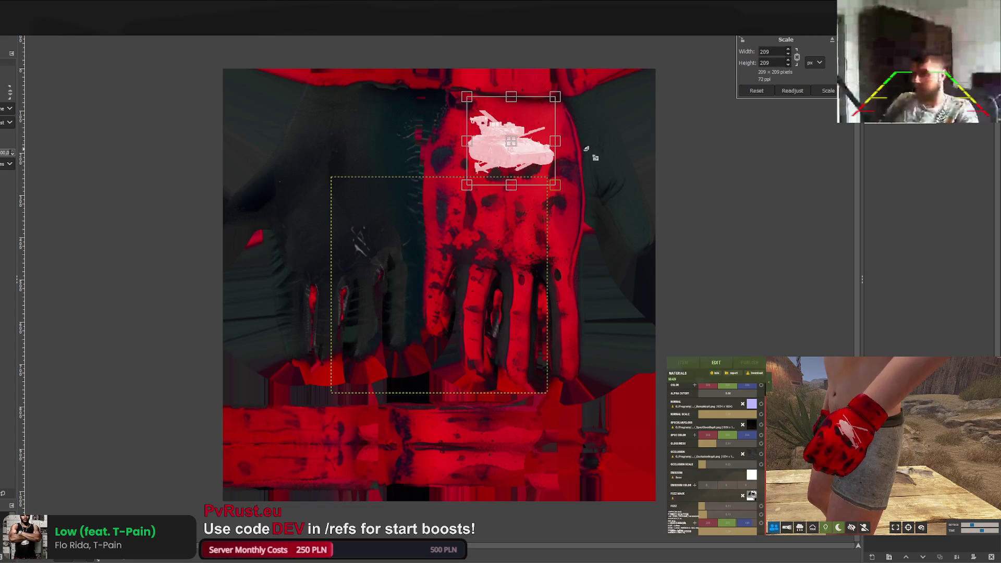
left_click(825, 91)
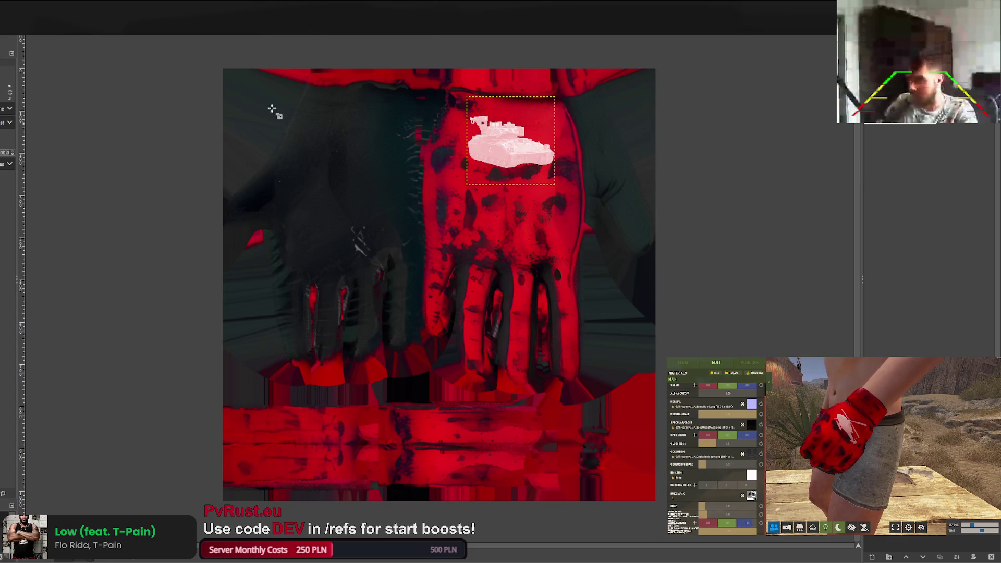
key("ctrl+e")
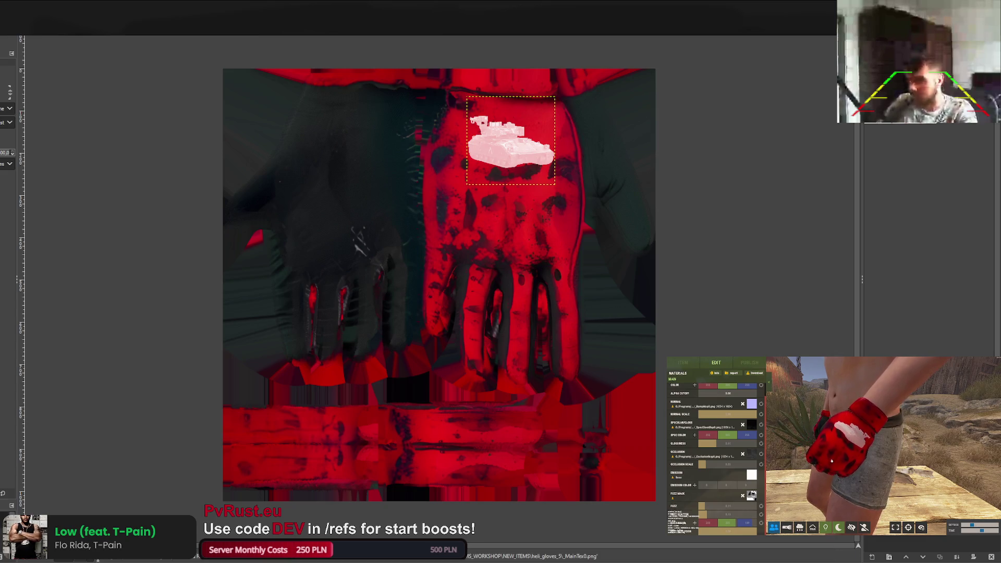
Inspect the tank on the gloved hand from the side, re-export, then delete the tank.
scroll(831, 461, "down", 5)
left_click_drag(834, 448, 902, 448)
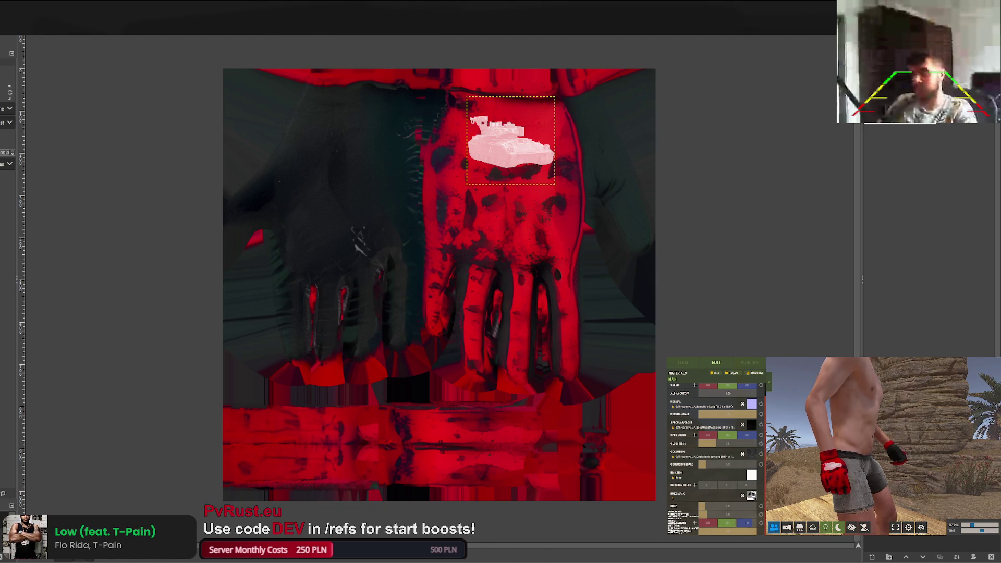
key("ctrl+e")
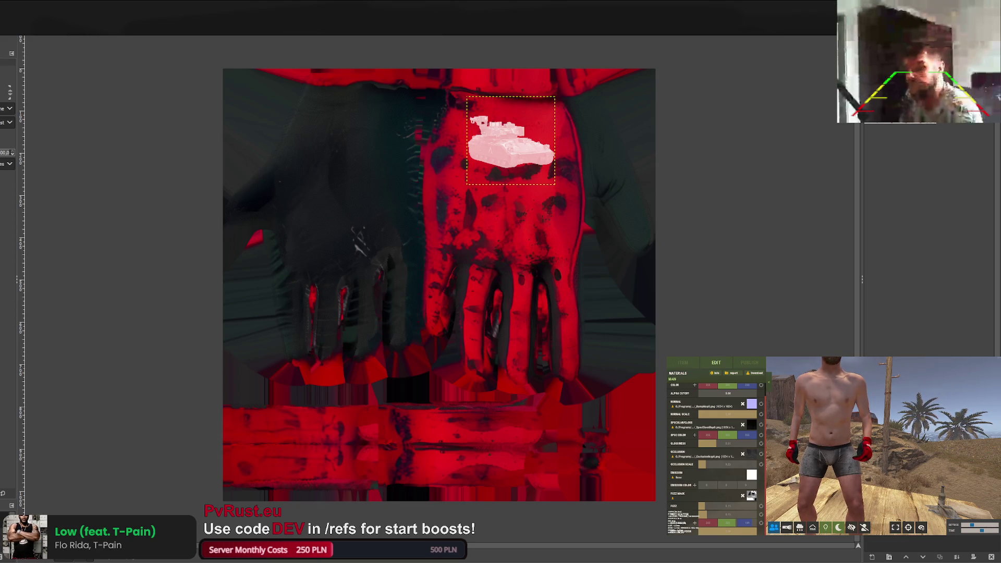
key("Delete")
Undo back to the helicopter decal and export the texture as _MainTex1.png in heli_gloves_5.
key("ctrl+v")
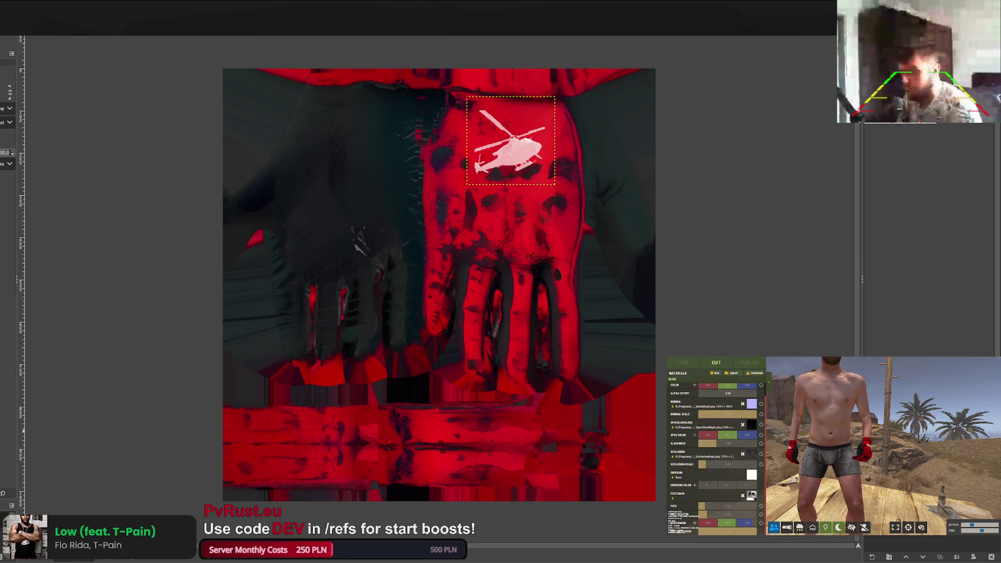
key("ctrl+e")
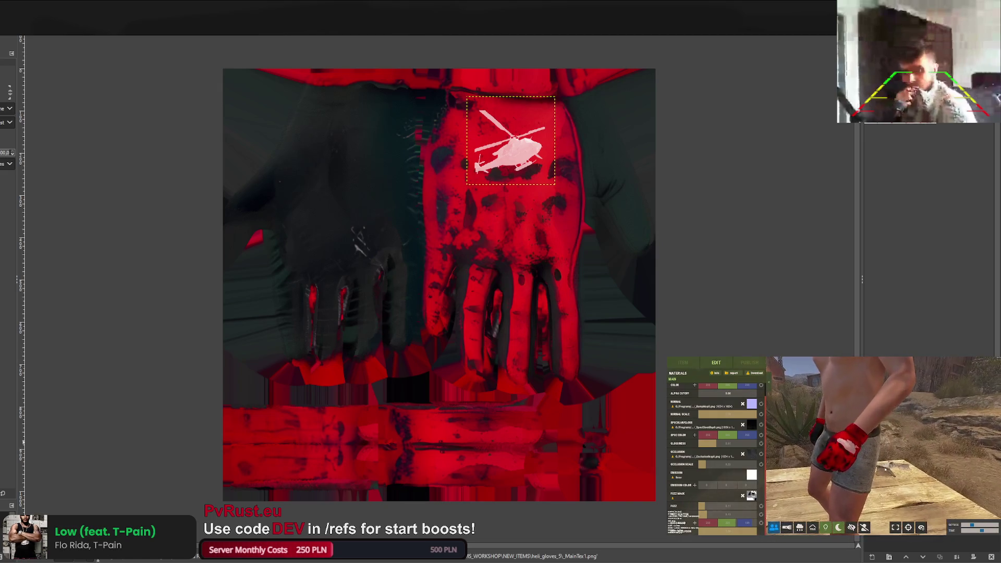
left_click(686, 362)
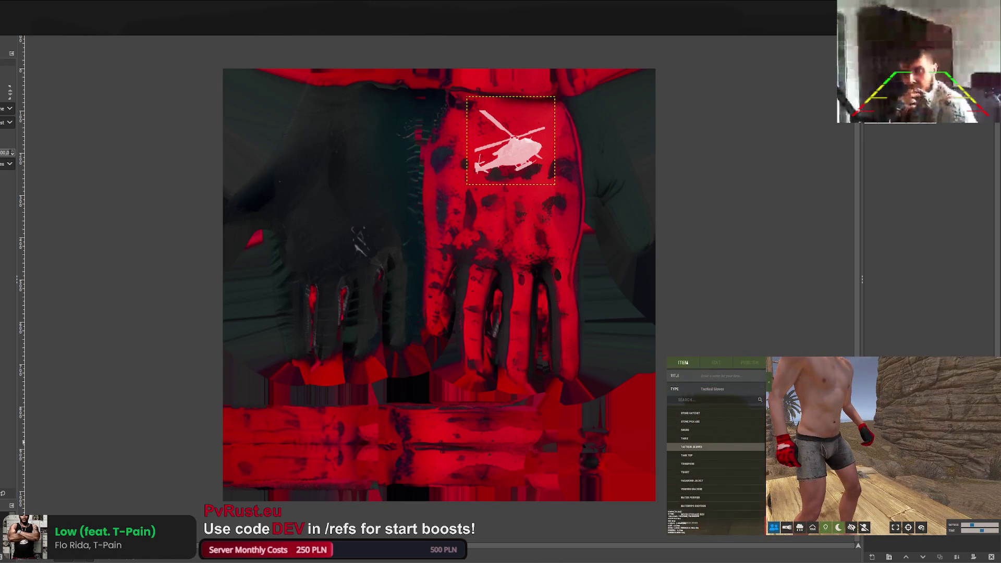
Title the glove item 'tank_glov' in the ITEM tab, then switch to the PUBLISH page.
left_click(714, 362)
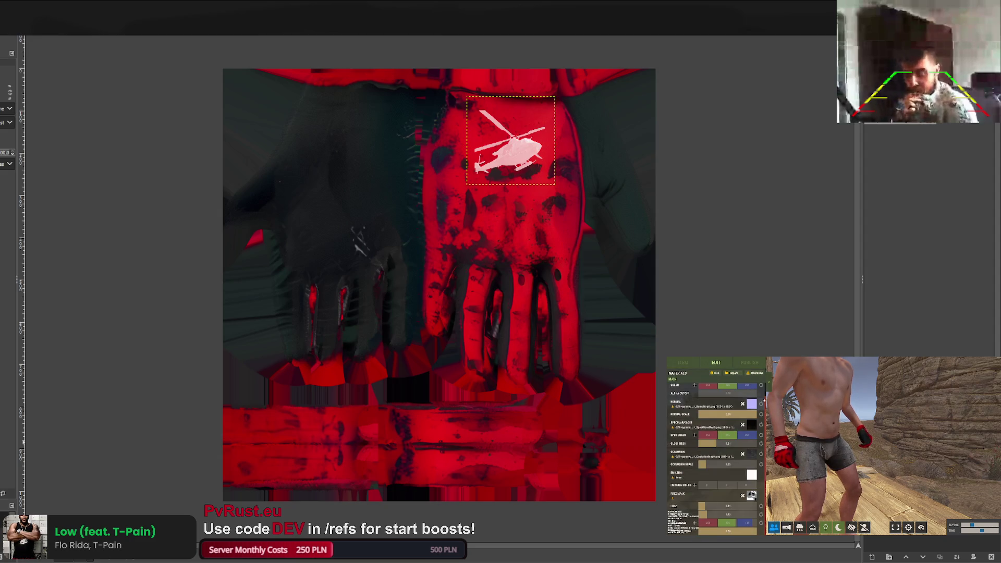
scroll(731, 427, "down", 1)
scroll(732, 430, "up", 1)
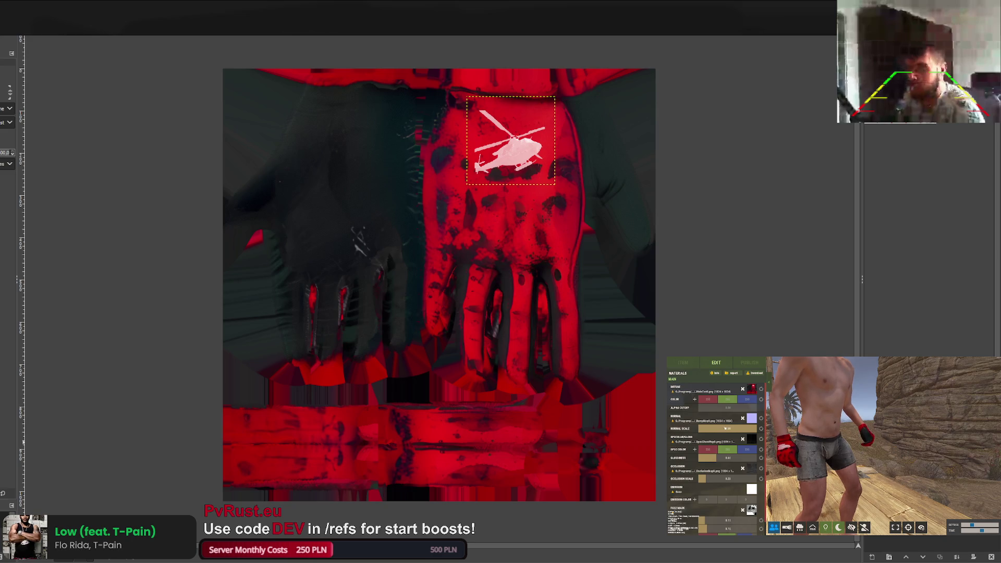
scroll(725, 428, "down", 1)
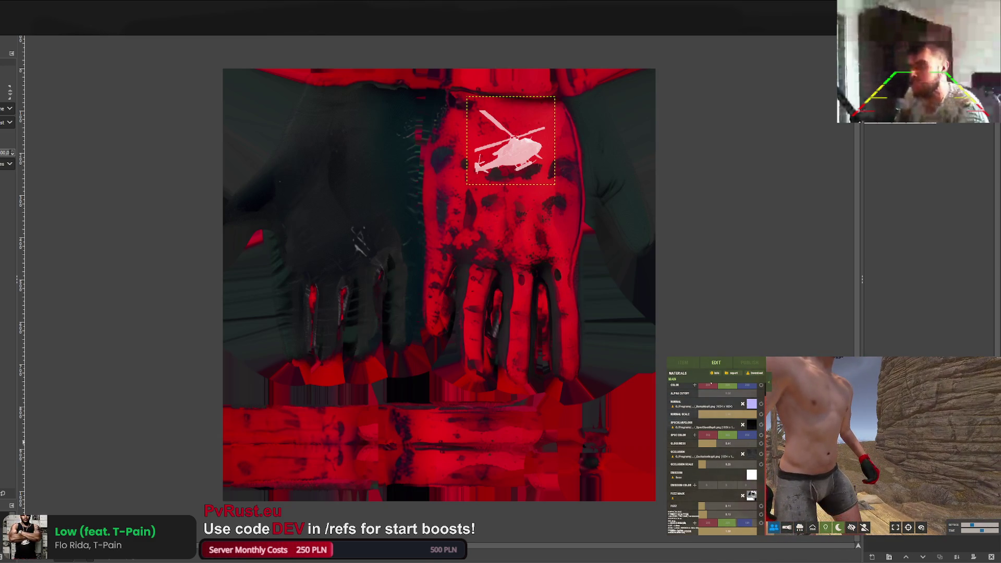
left_click(683, 362)
type("ank_gloves")
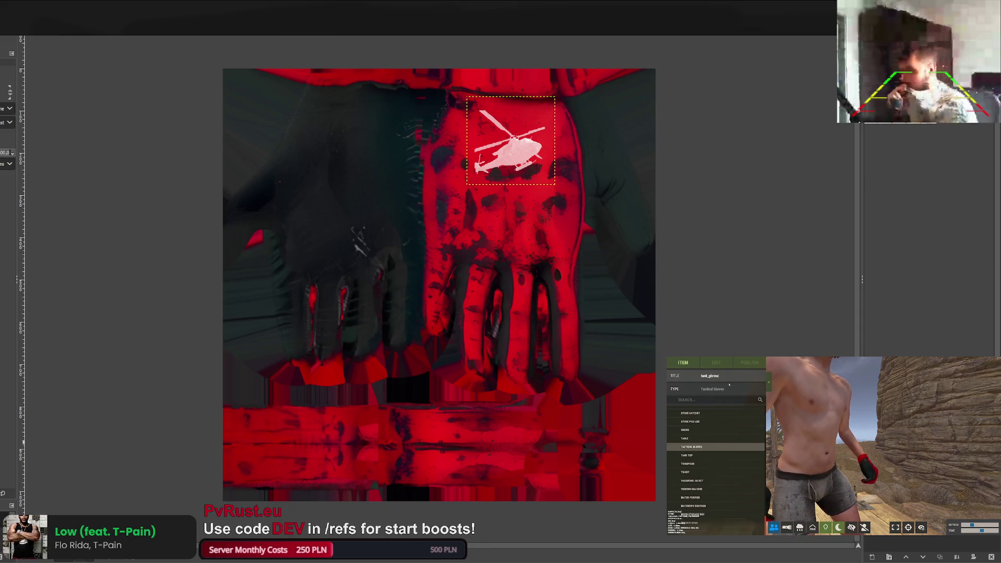
left_click(715, 362)
left_click(683, 362)
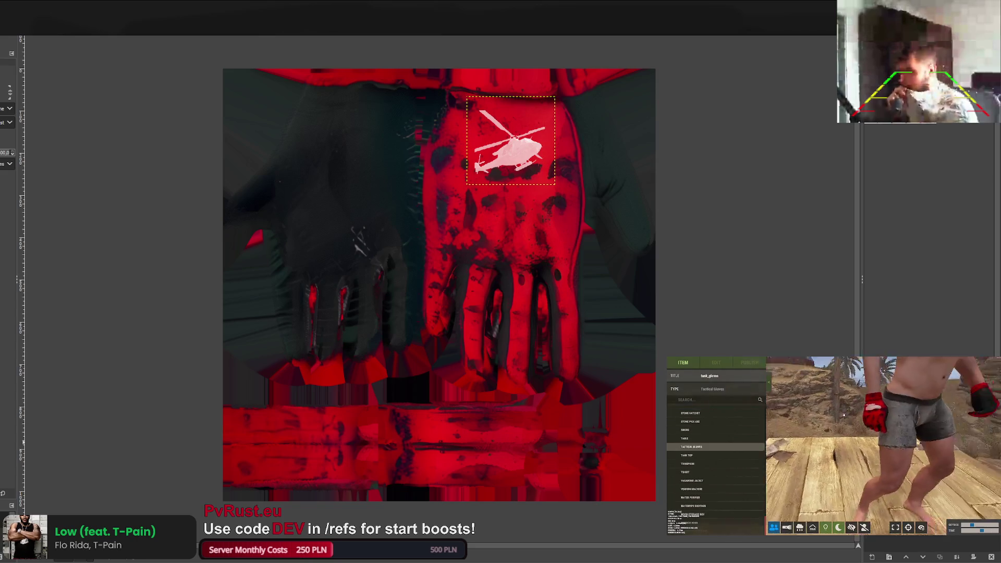
left_click(750, 363)
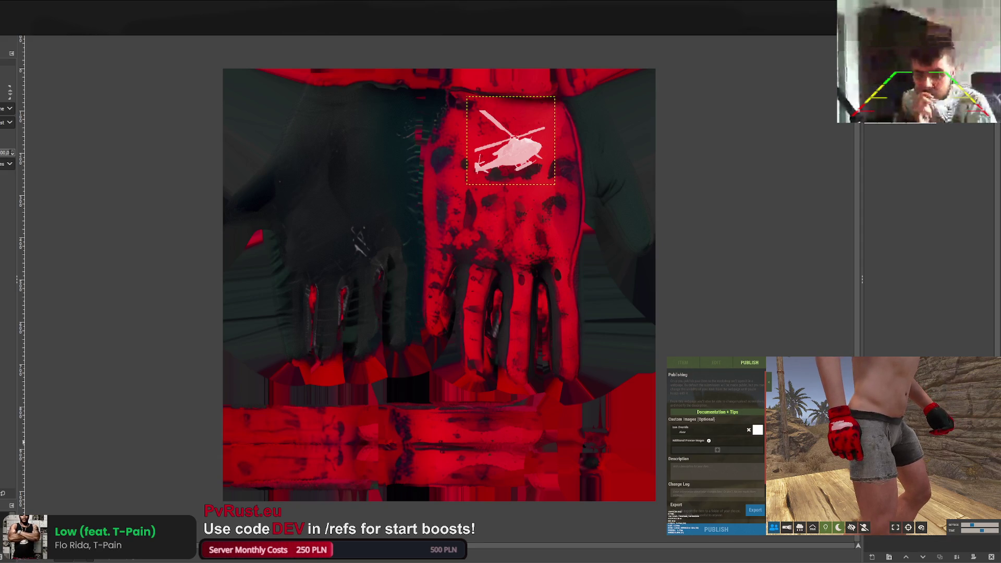
Publish the glove skin draft and, once the workshop reloads, return to the item settings.
left_click(730, 529)
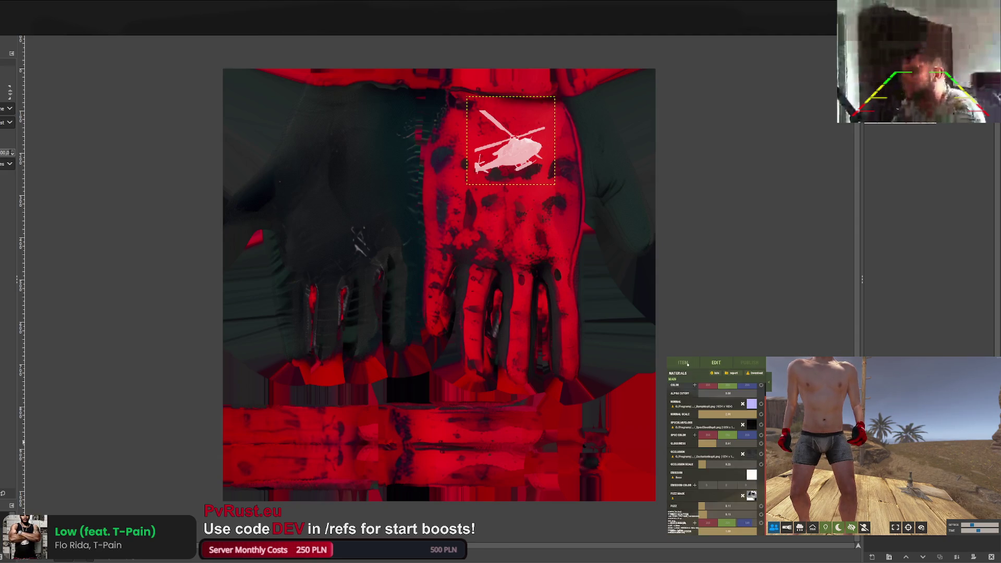
left_click(683, 364)
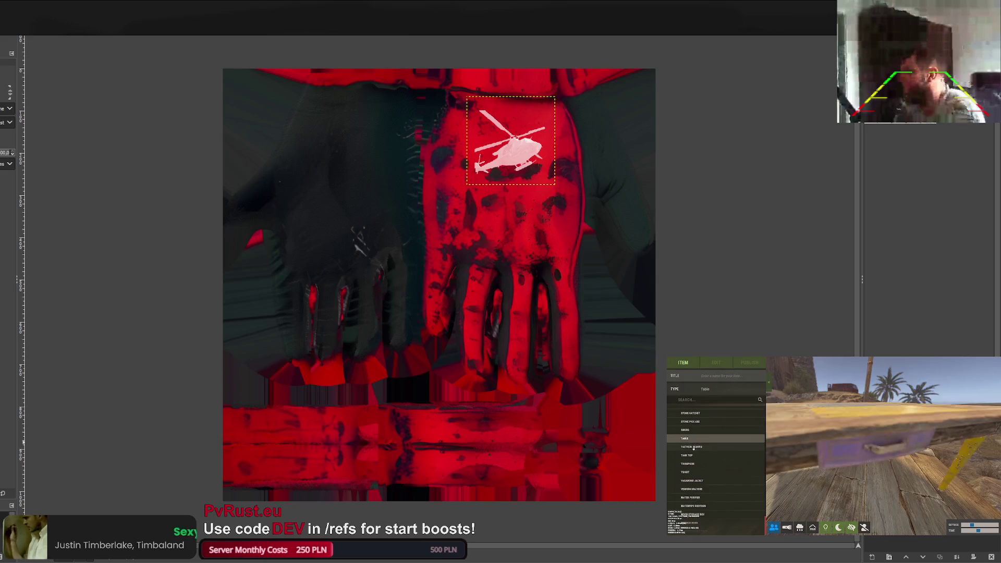
Title the item 'heli_gloves' and load _MainTex1.png as the glove's main texture.
type("heli_gloves")
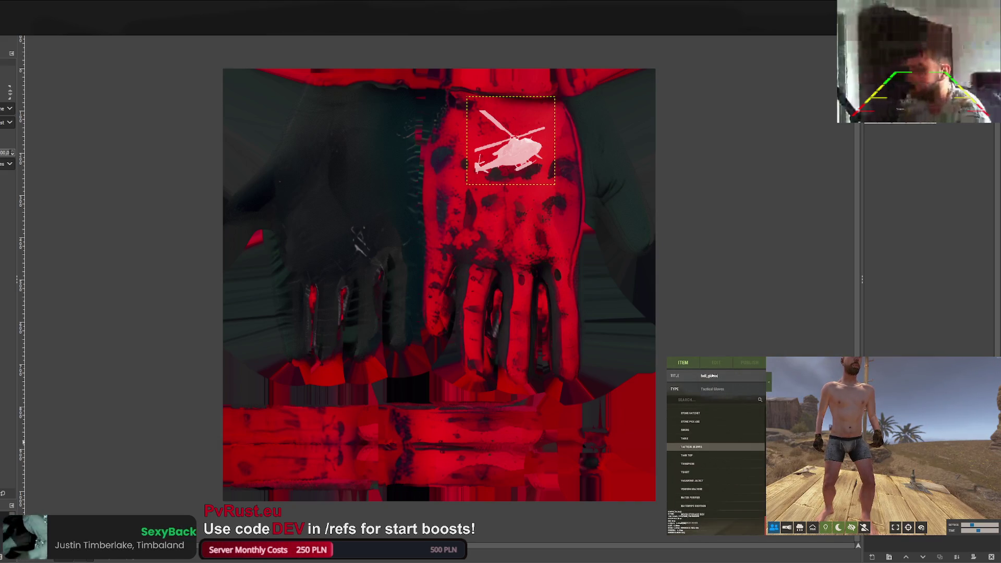
left_click(716, 363)
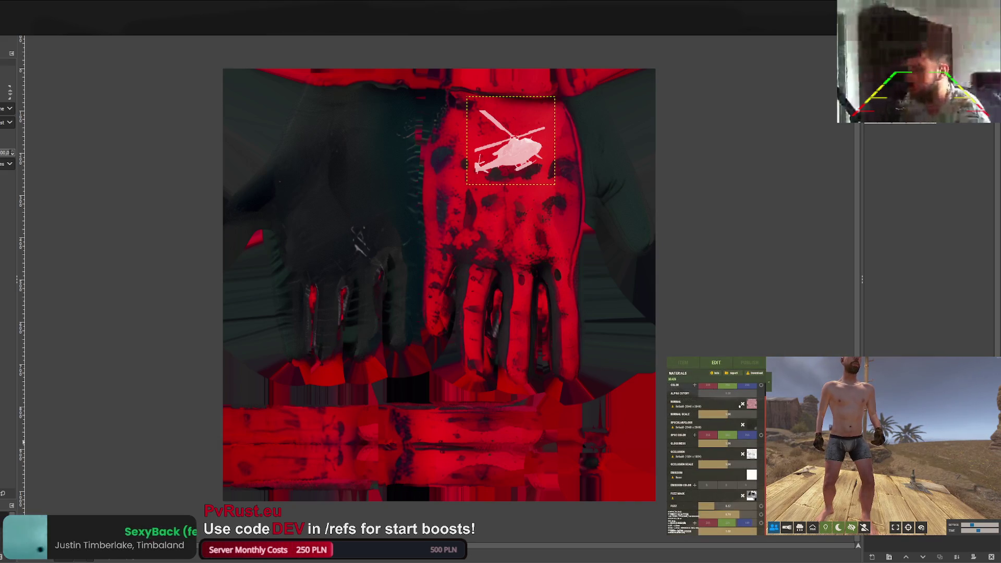
left_click(750, 420)
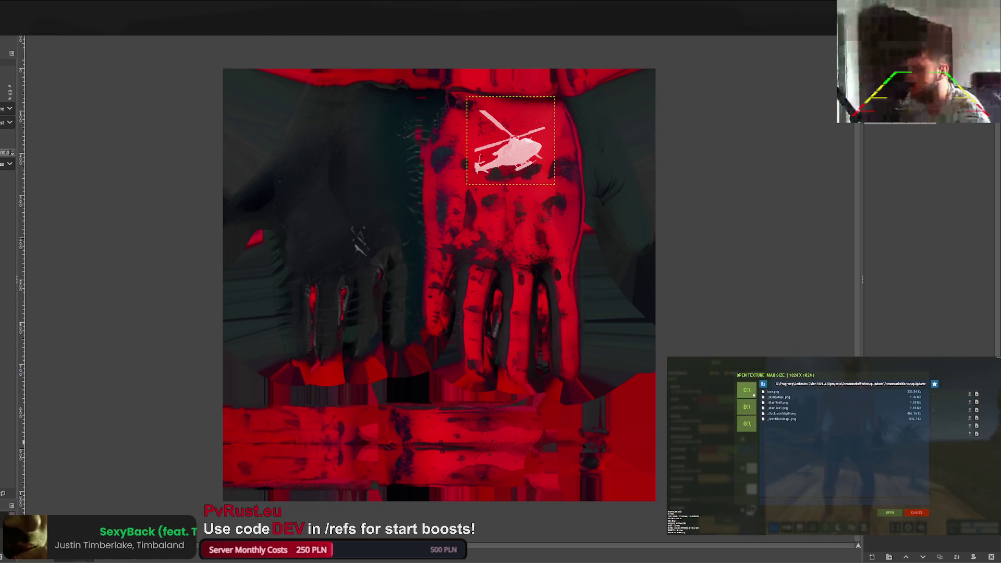
double_click(783, 407)
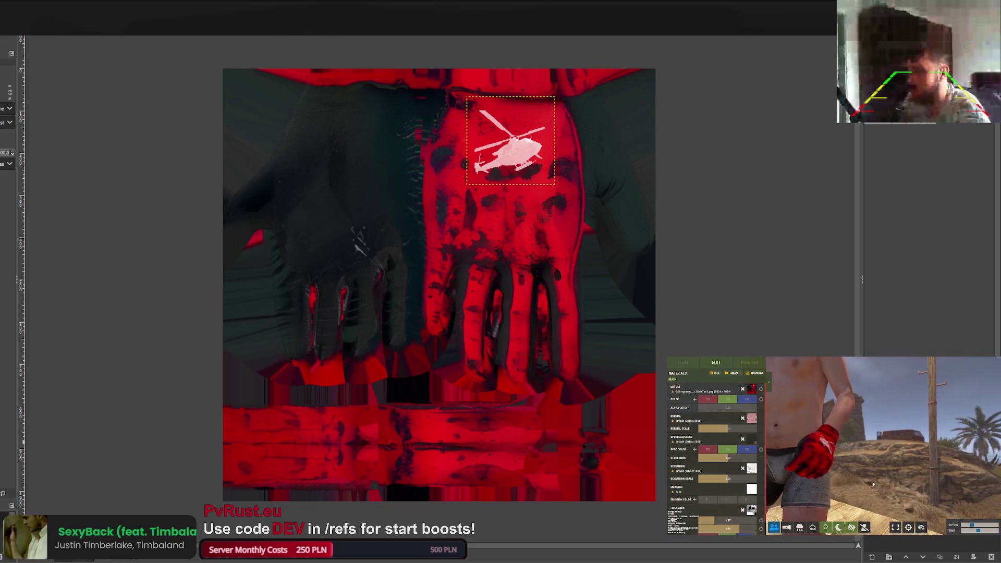
mouse_move(831, 470)
left_mouse_down()
mouse_move(876, 482)
mouse_move(863, 490)
left_mouse_up()
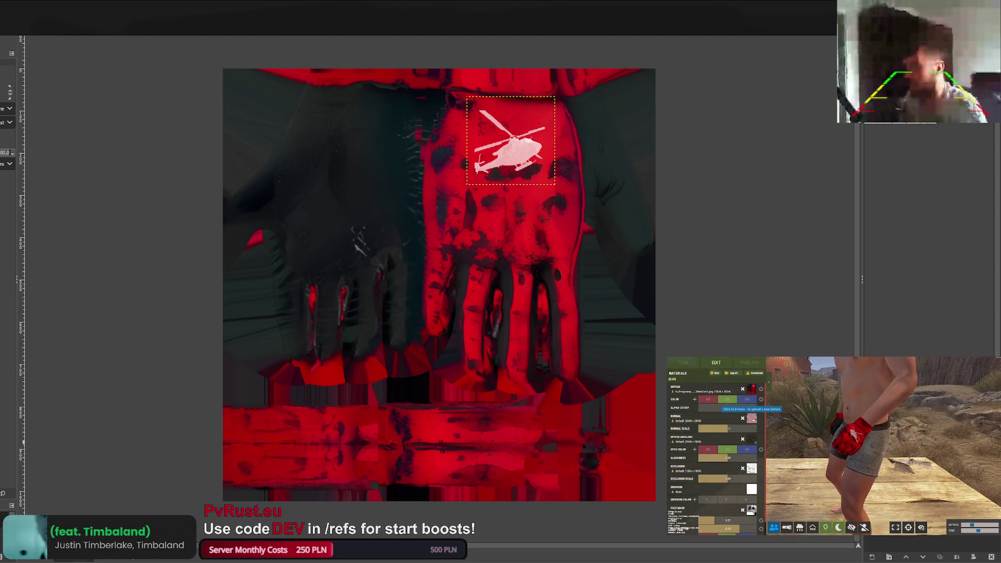
Load the remaining texture maps, including _OcclusionMap0.png, and nudge the occlusion scale down.
left_click(751, 417)
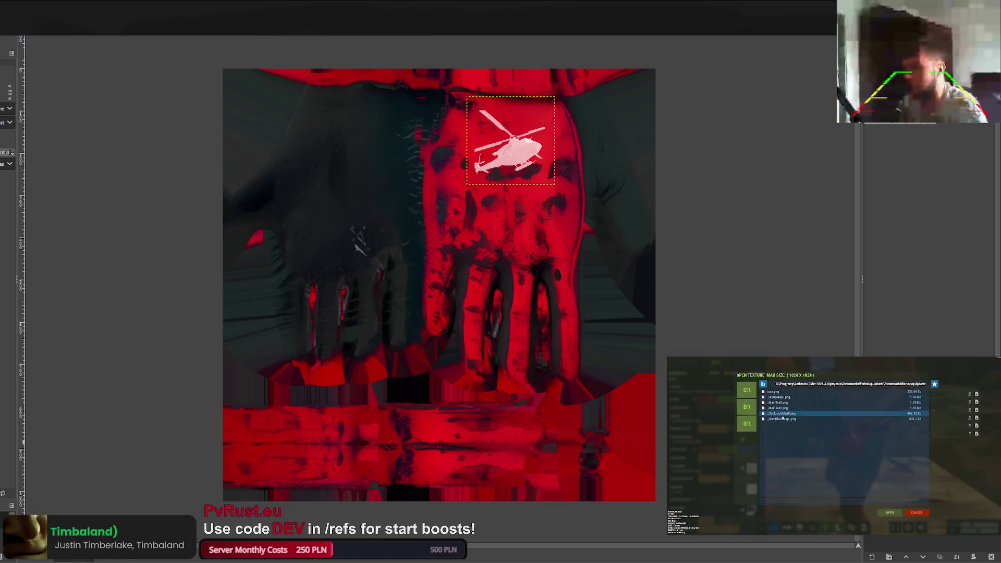
double_click(780, 409)
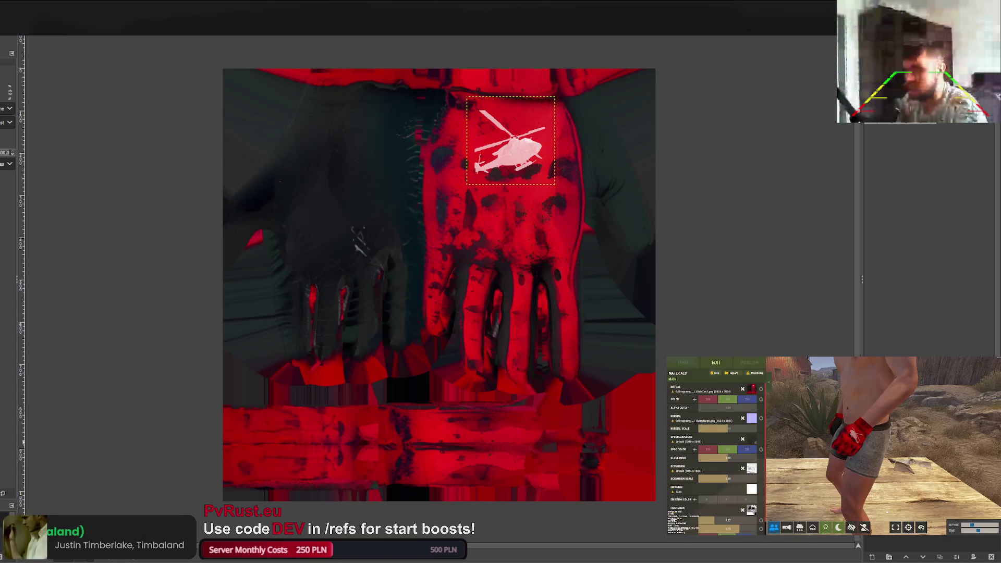
left_click(756, 434)
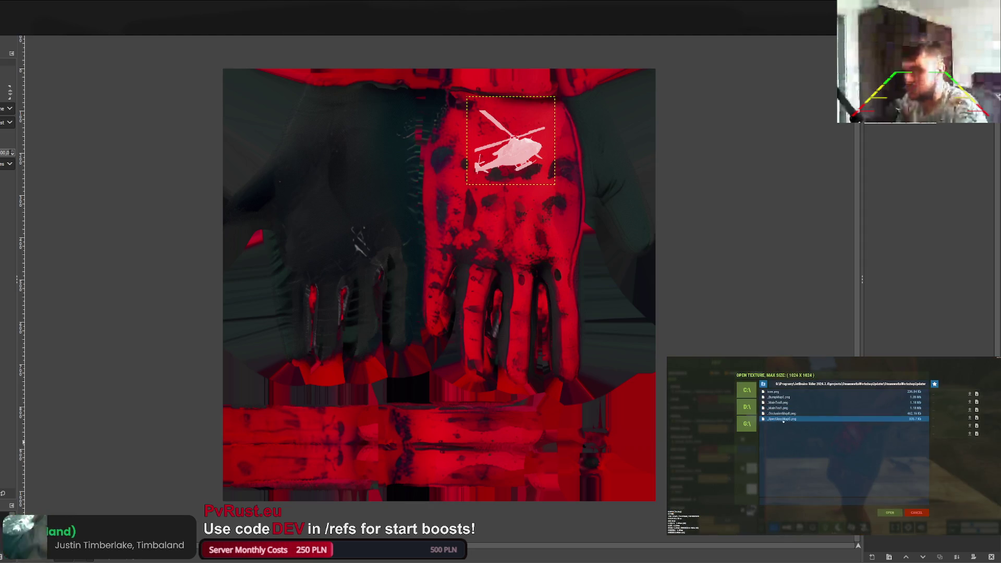
double_click(779, 414)
left_click(751, 468)
left_click(780, 413)
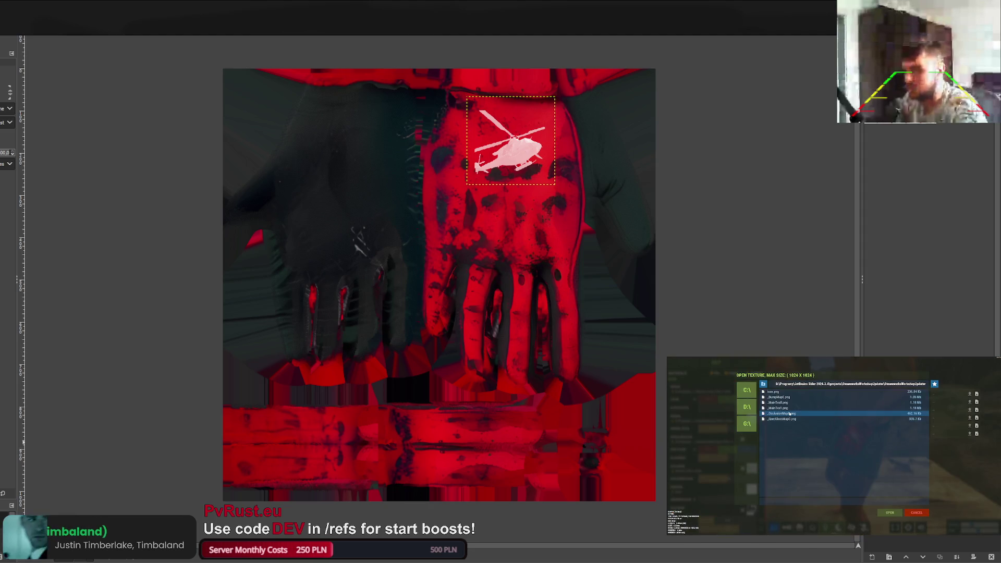
left_click(890, 512)
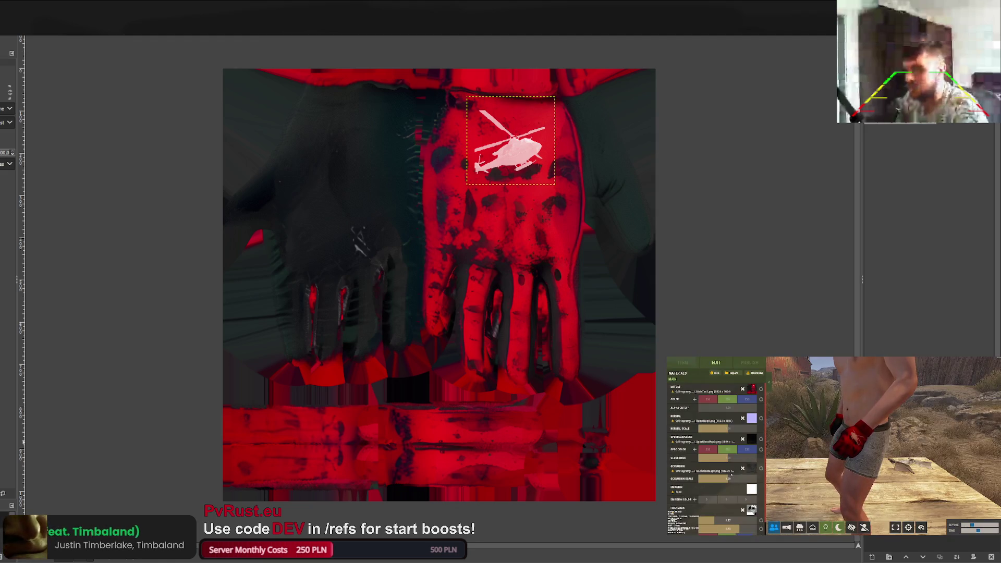
left_click_drag(731, 475, 709, 476)
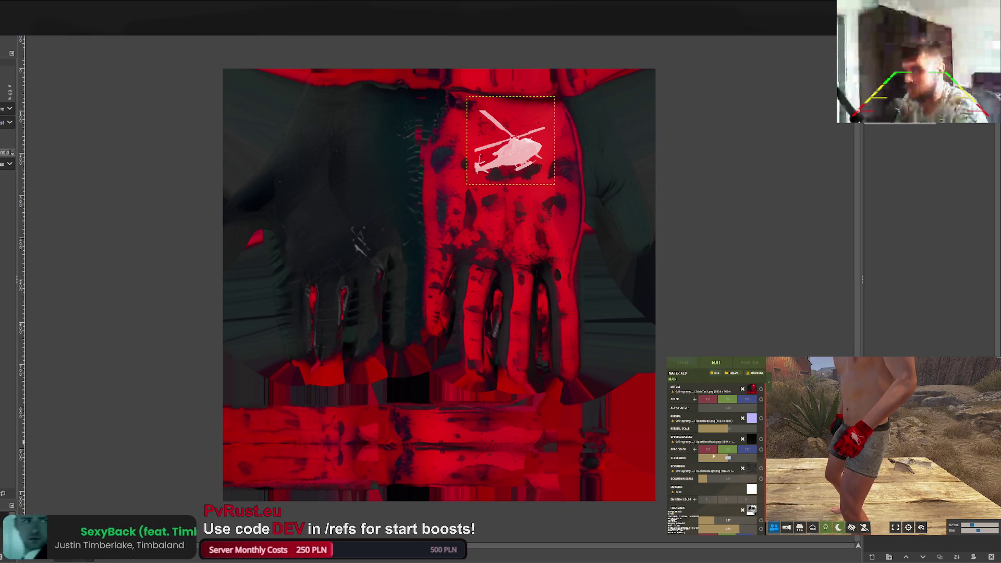
Lower the occlusion scale and glossiness slightly and drag the normal scale to its maximum.
left_click_drag(713, 456, 720, 457)
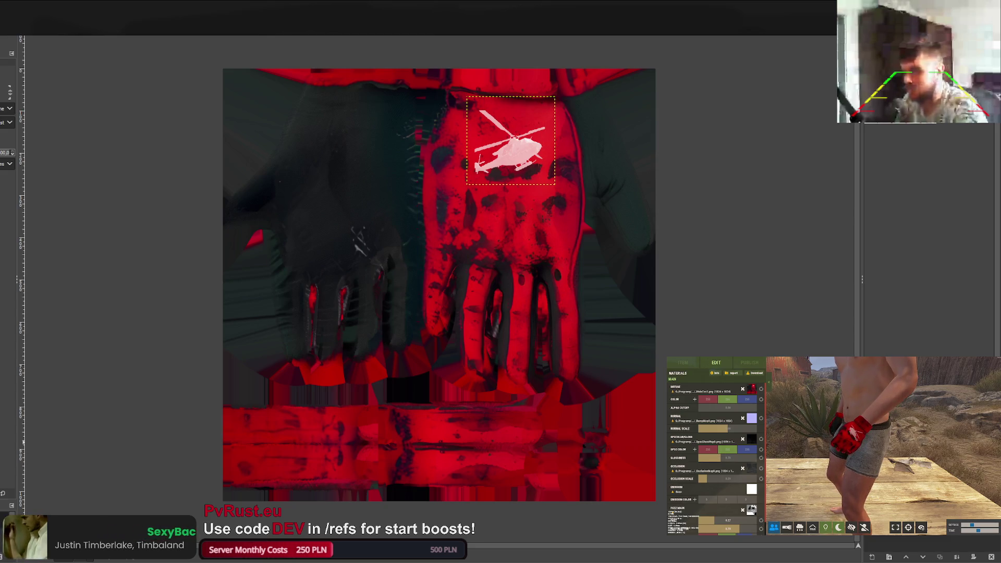
left_click_drag(719, 457, 717, 457)
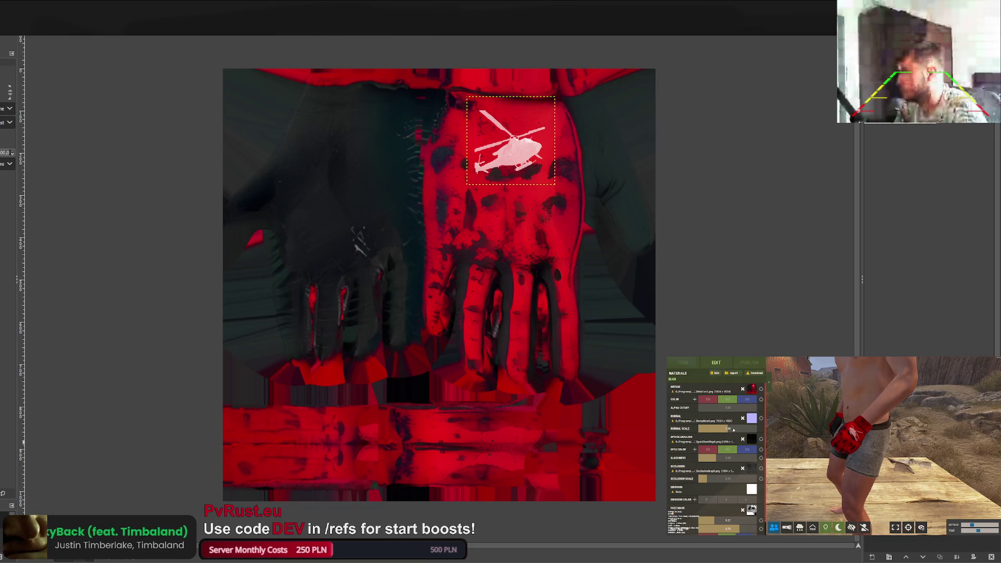
left_click_drag(727, 427, 772, 431)
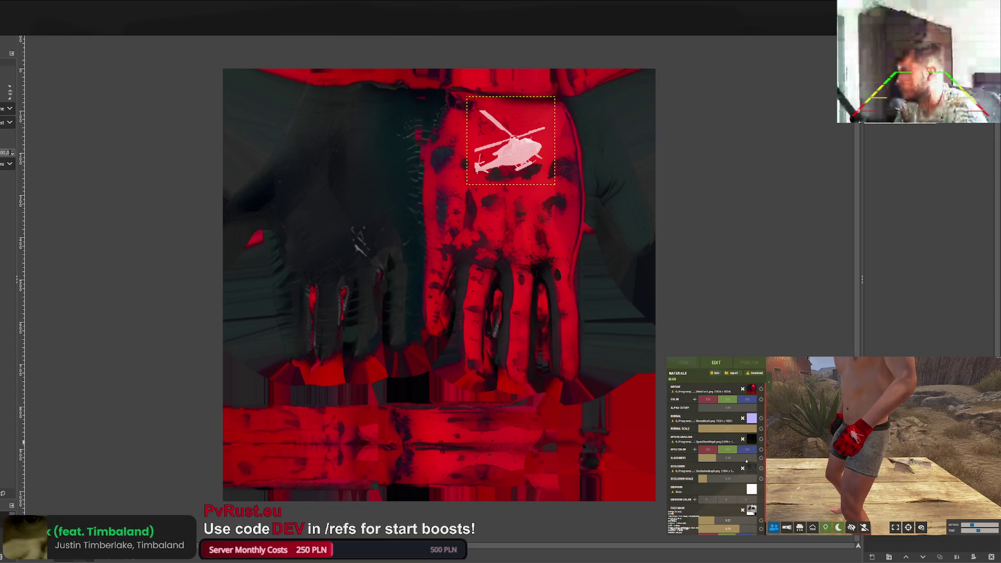
scroll(746, 461, "down", 2)
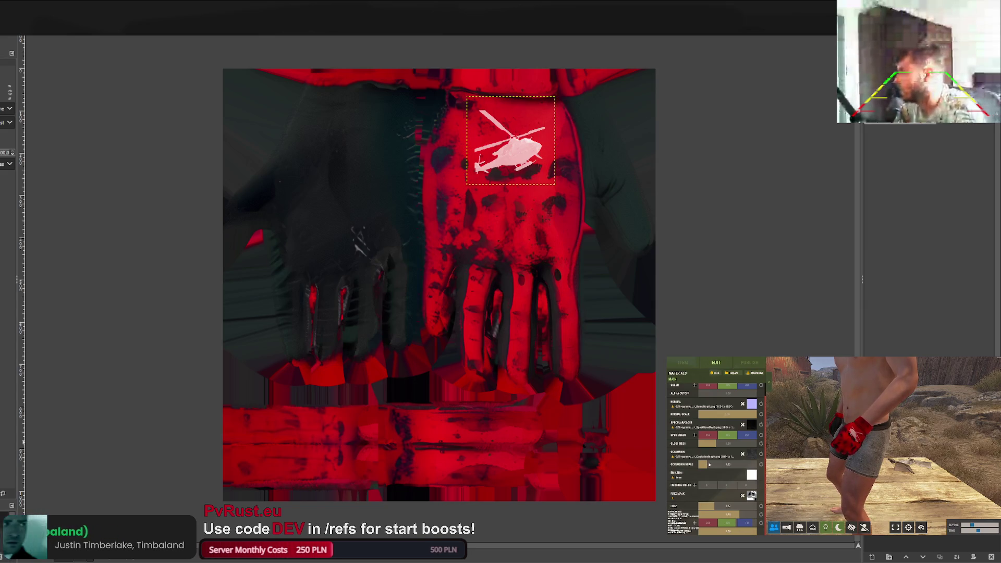
scroll(748, 425, "up", 2)
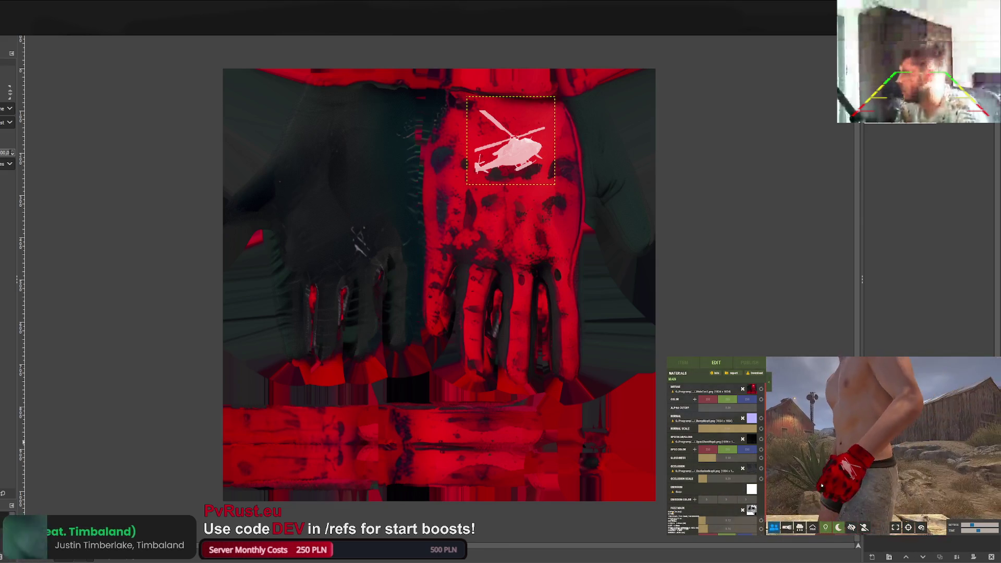
left_click(682, 362)
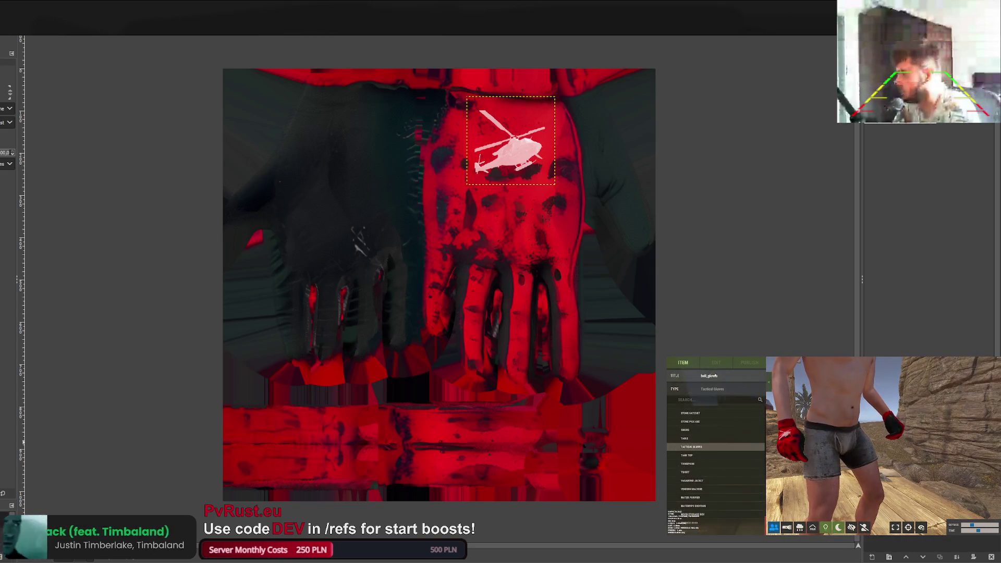
Hit PUBLISH on the PUBLISH tab to export the heli_gloves glove textures.
left_click(716, 364)
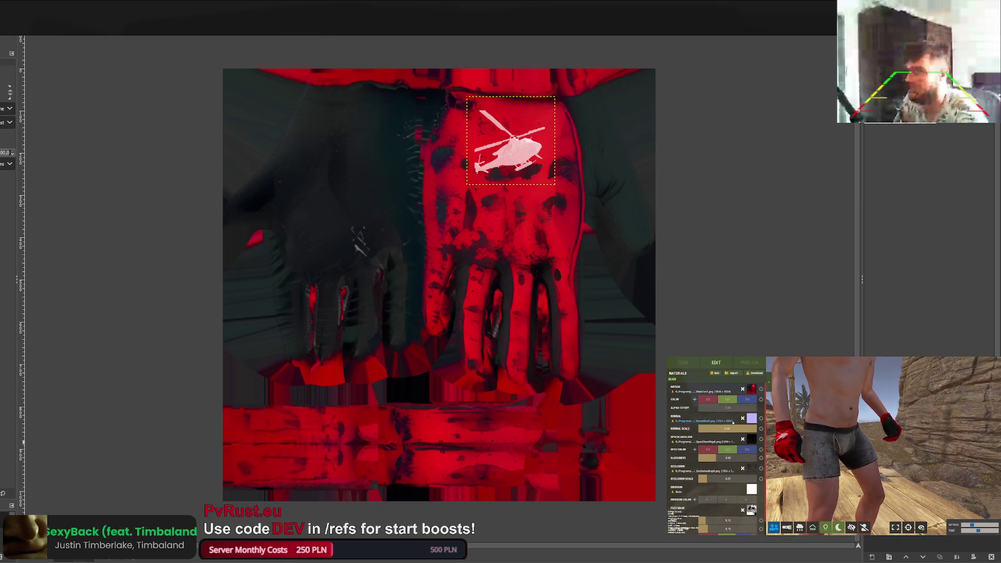
scroll(693, 427, "down", 1)
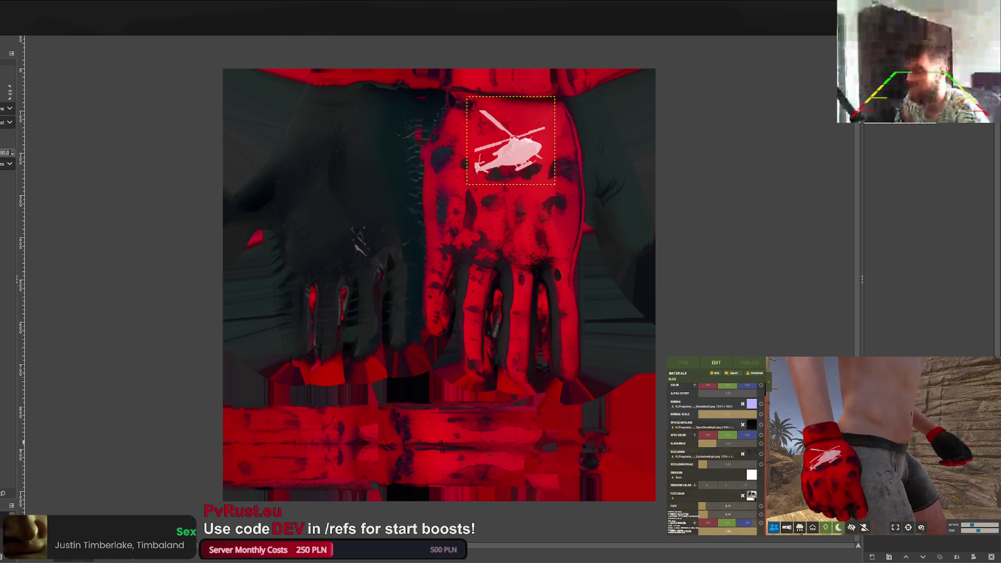
left_click(749, 363)
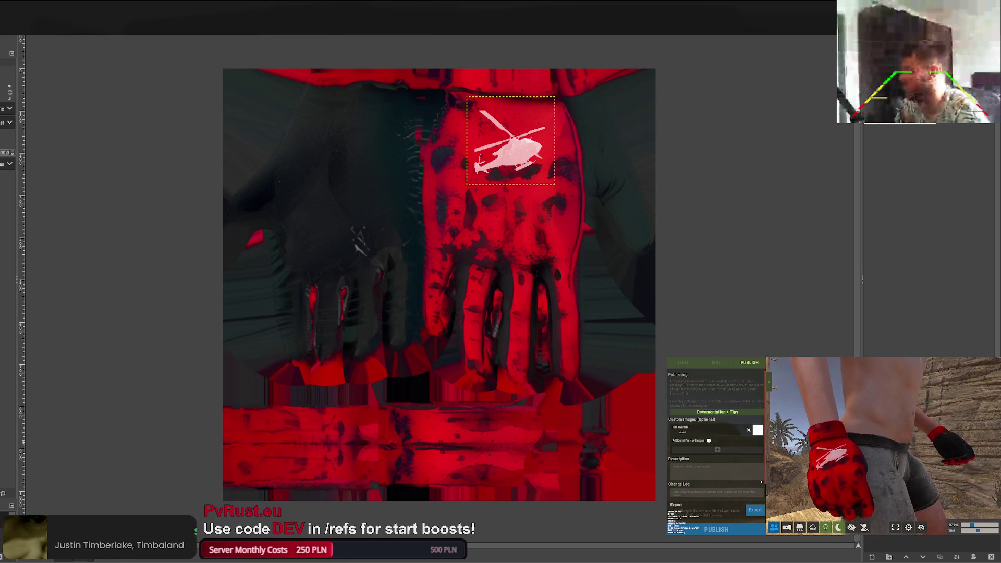
left_click(732, 528)
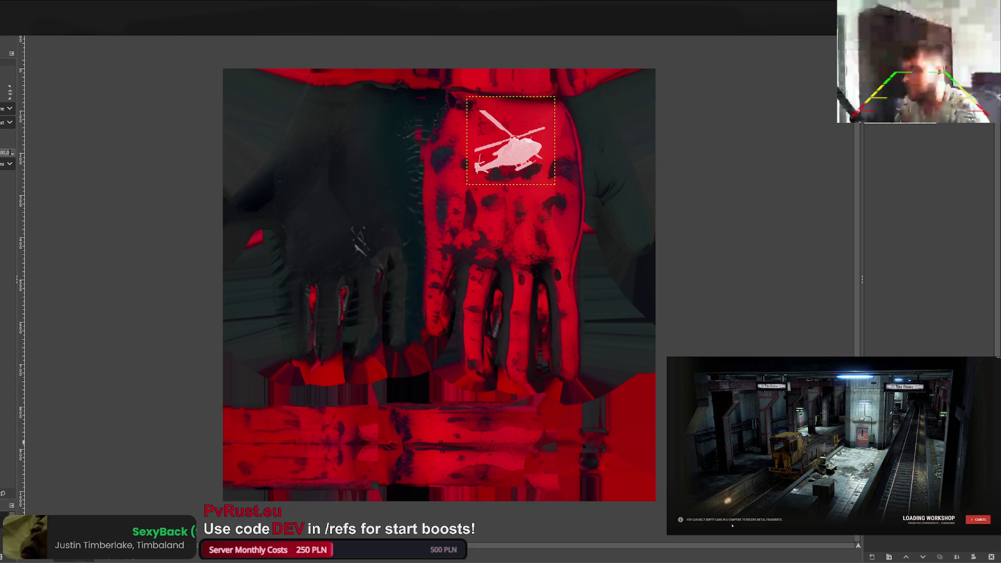